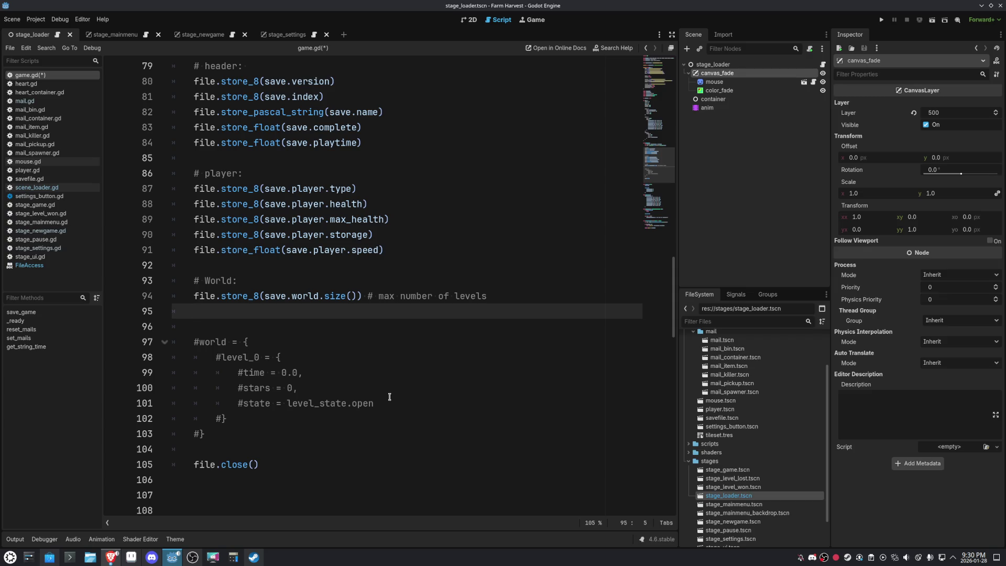
Below the world size line, add 'for key in save.world:' with an indented 'pass' body.
key("Return")
type("for ")
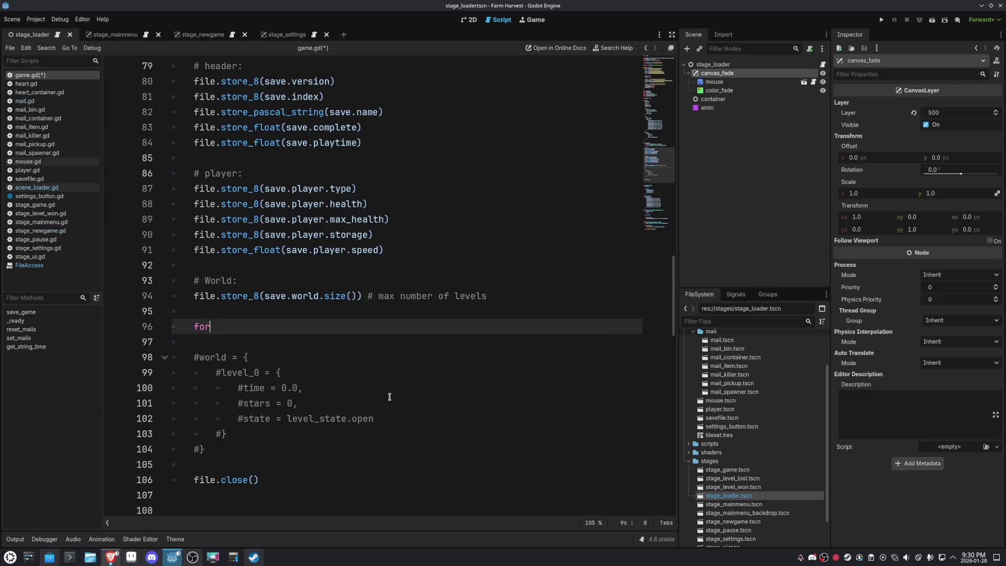
type("key in")
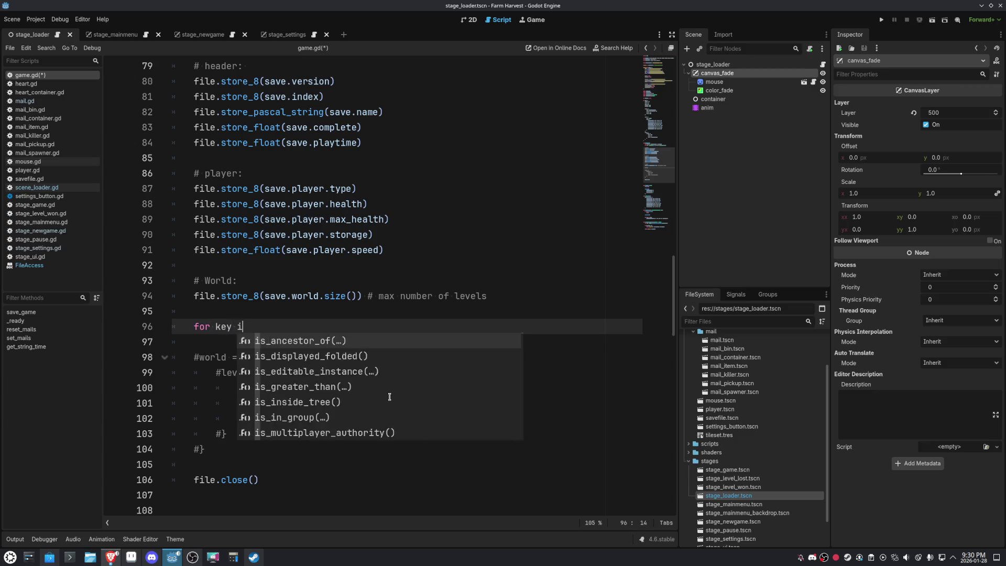
key("Escape")
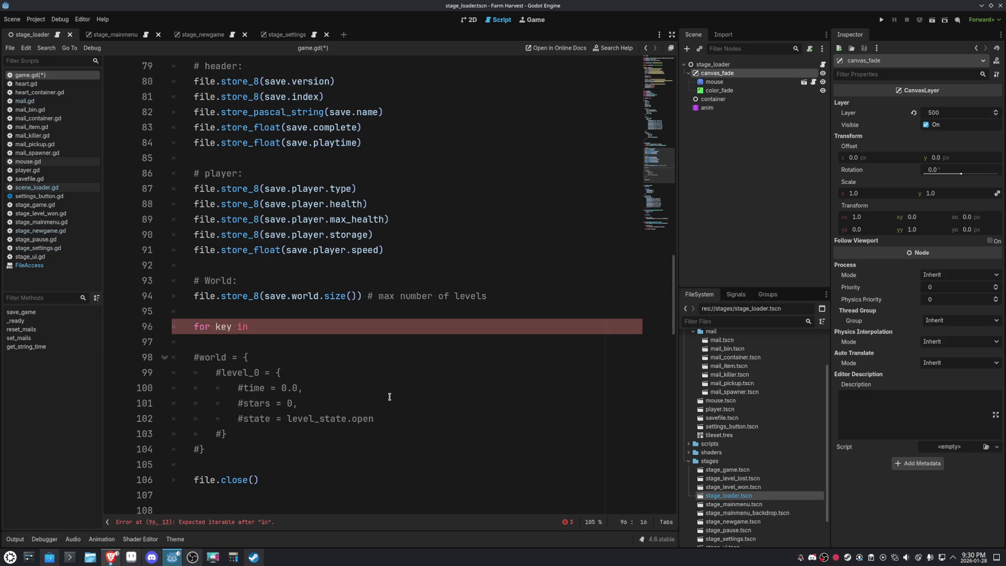
type("save.world")
type(":")
key("Return")
key("Return")
type("pass")
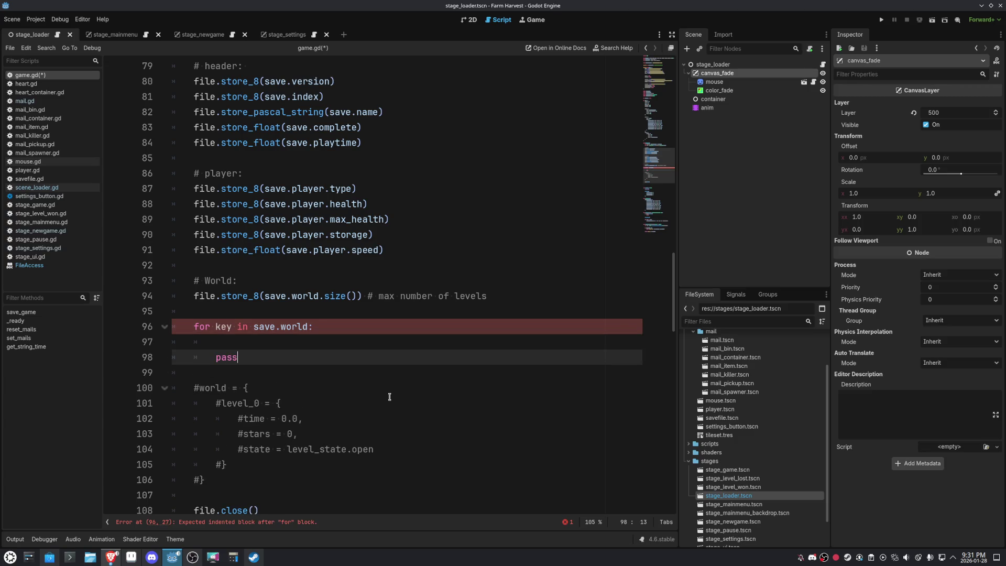
Start the loop's first body line, 'var item = save.world[key'.
key("Up")
type("var")
key("BackSpace")
key("BackSpace")
key("BackSpace")
scroll(396, 352, "down", 2)
scroll(435, 291, "up", 1)
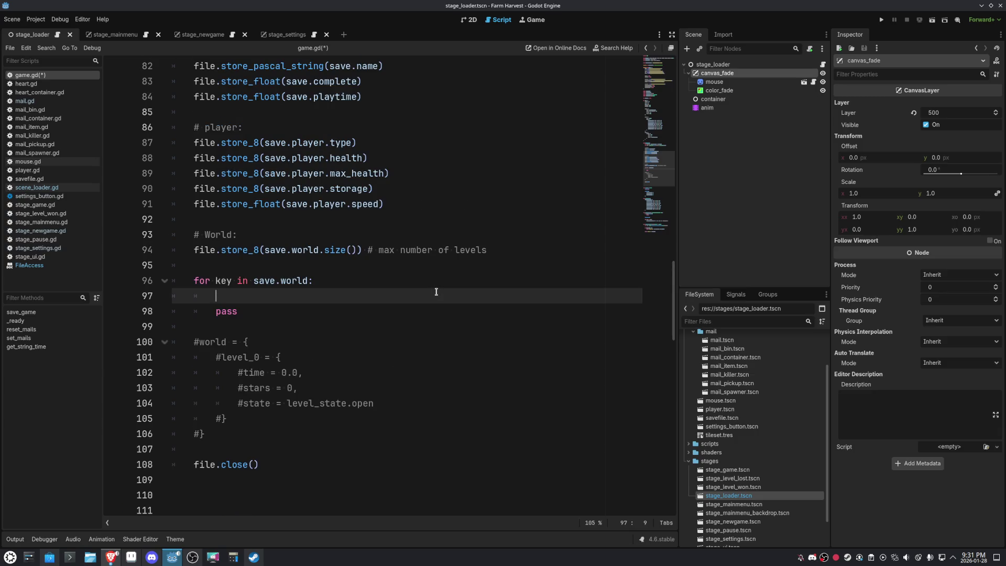
type("var item = sa")
type("ve.w")
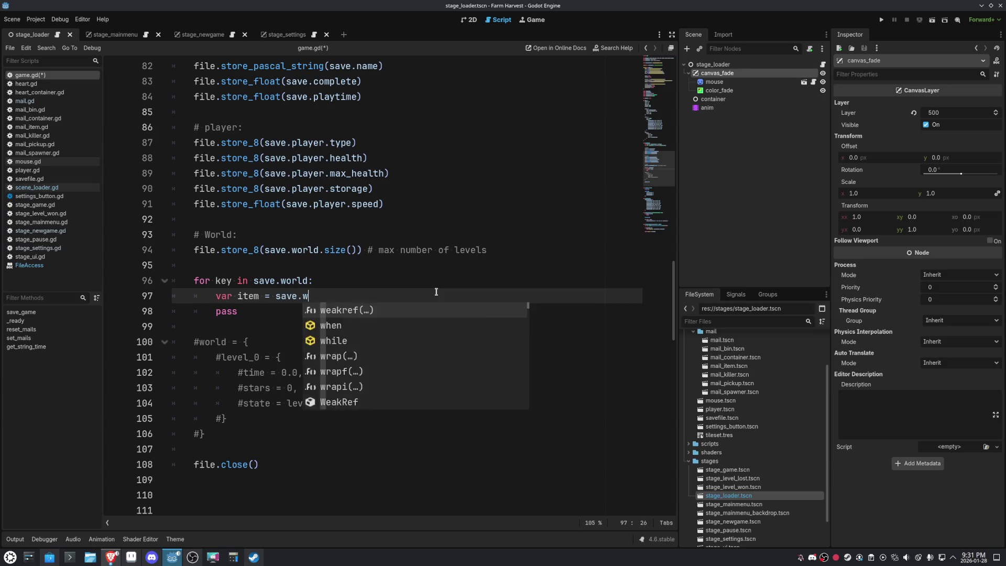
type("orld[key")
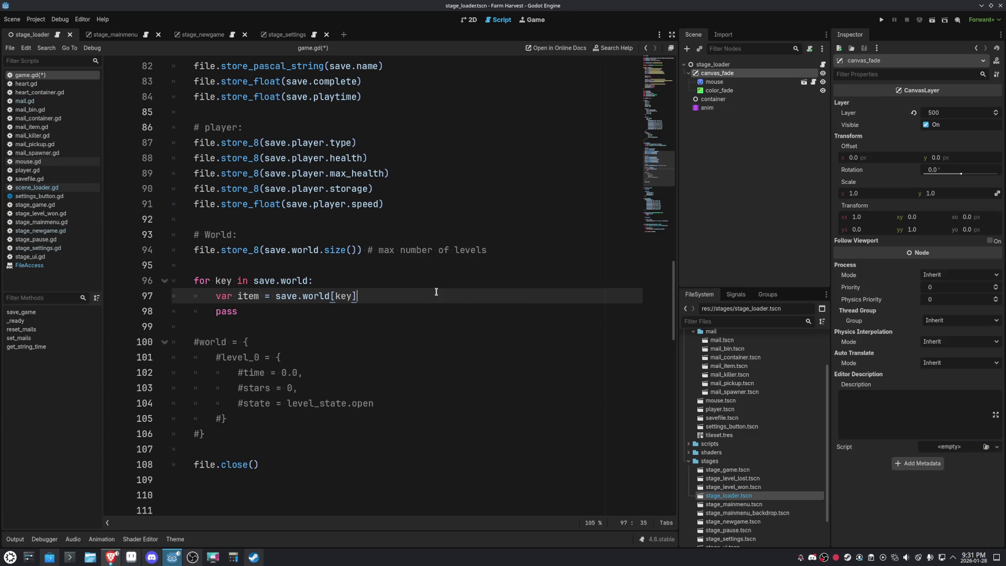
Write each level's key with store_pascal_string(key) and its time with store_float(item.time).
key("Return")
key("Return")
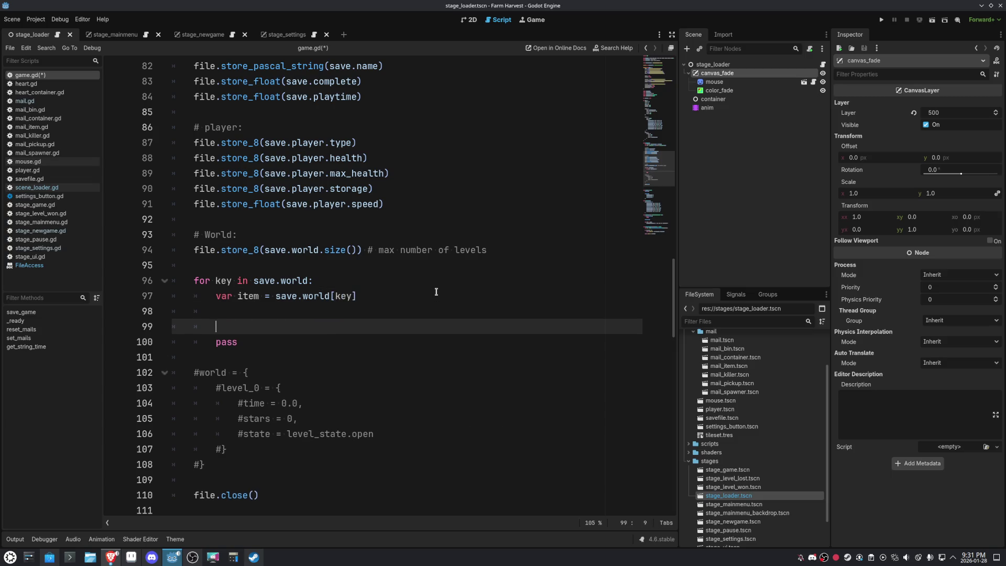
type("file.sto")
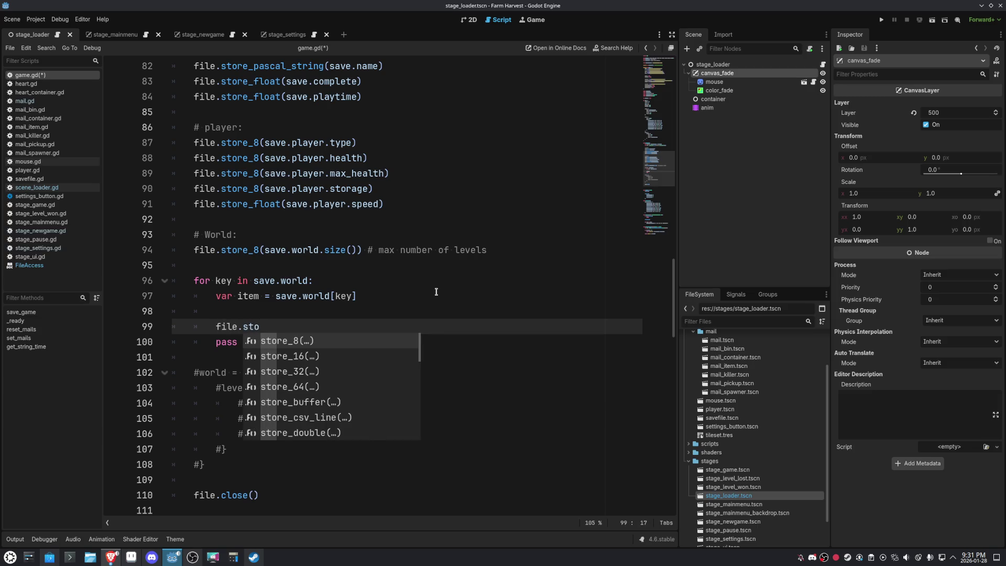
type("re_p")
key("Return")
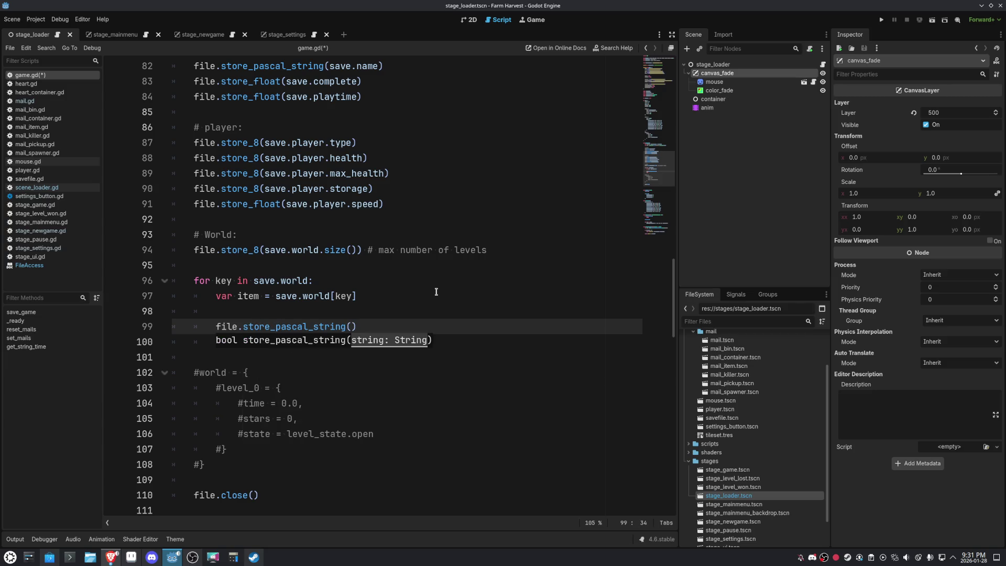
type("key)")
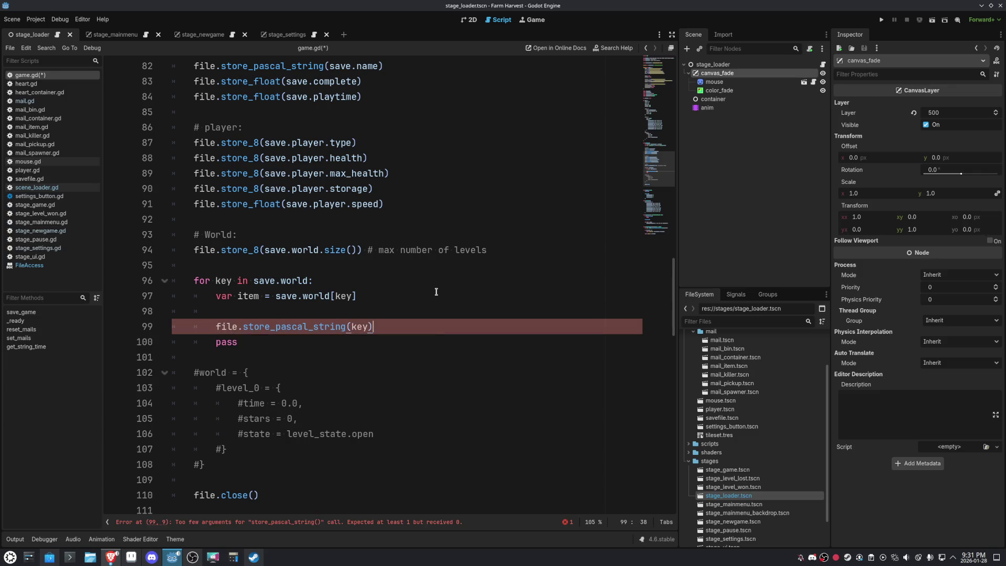
key("Return")
type("file.sto")
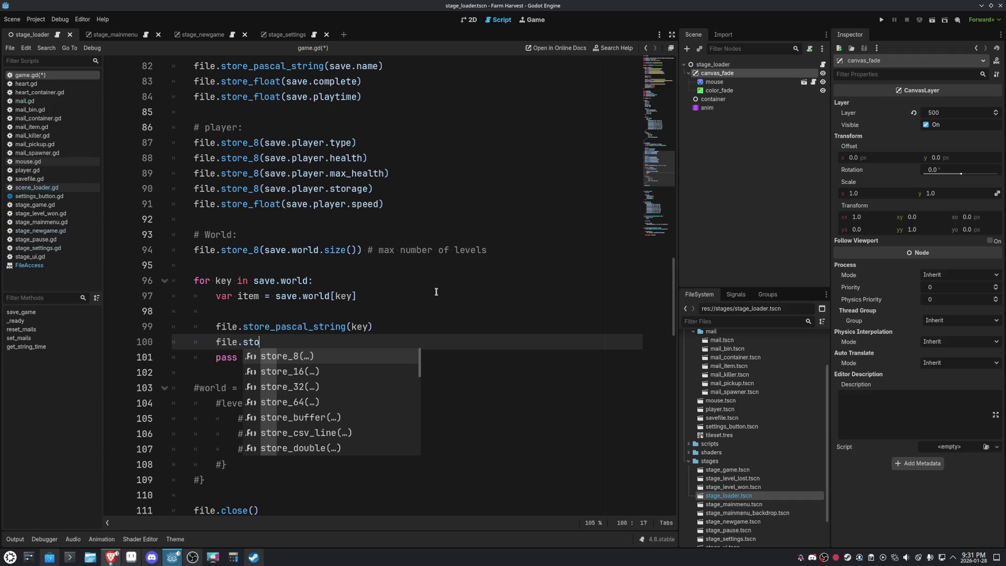
key("Escape")
type("re_f")
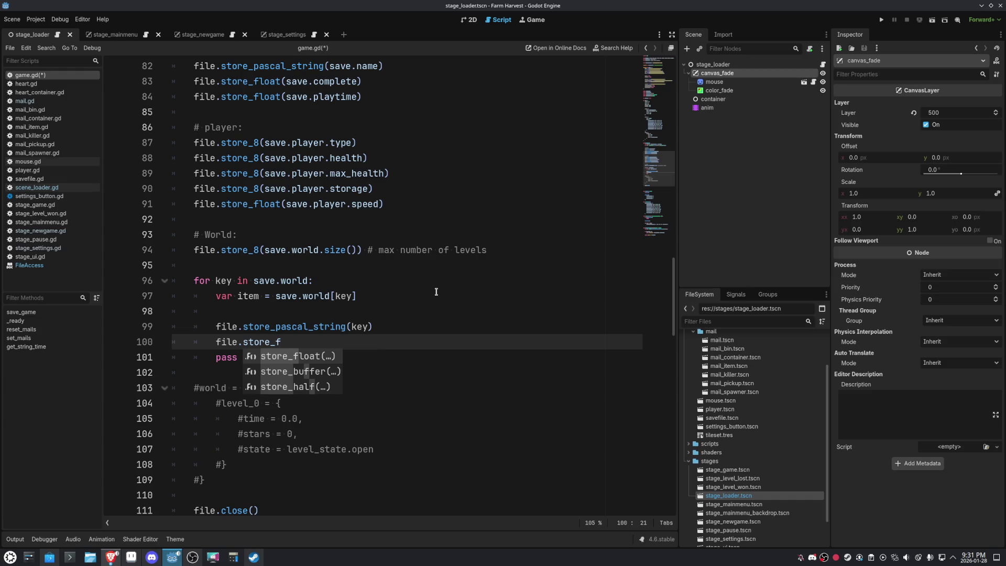
key("Return")
type("item.time")
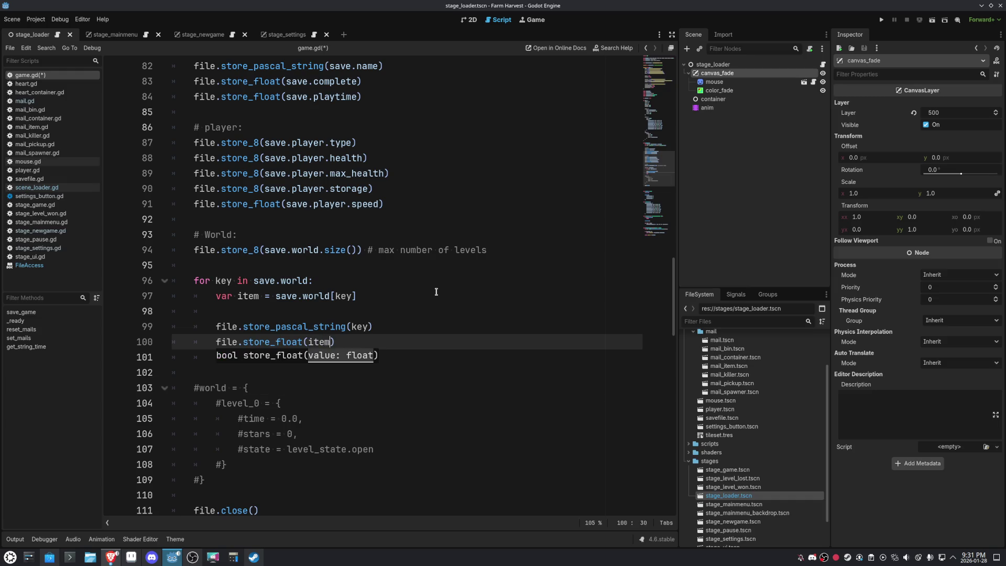
type(")")
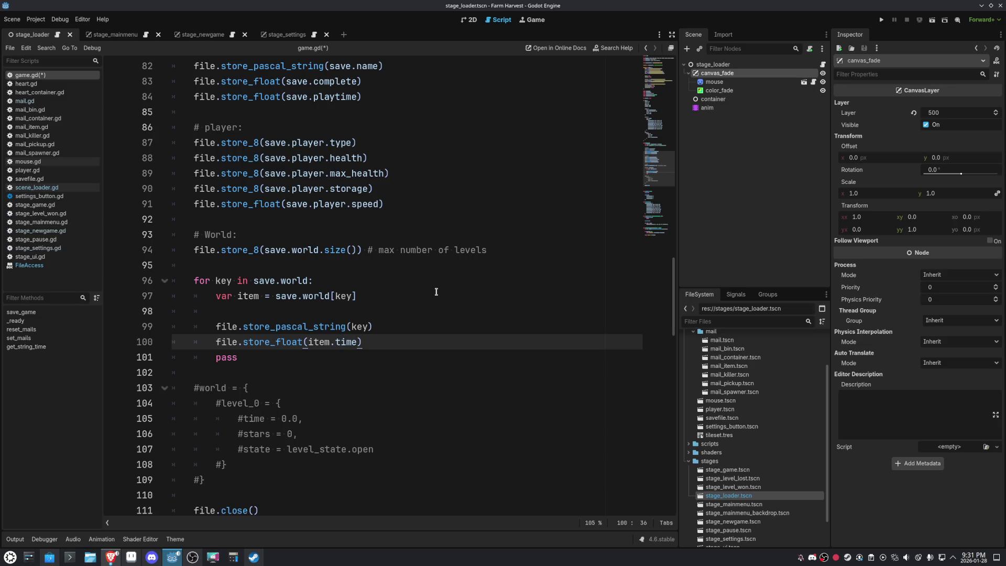
Add store_8(item.stars), then duplicate that line and change it to store_8(item.state).
key("Return")
type("file.store")
key("Escape")
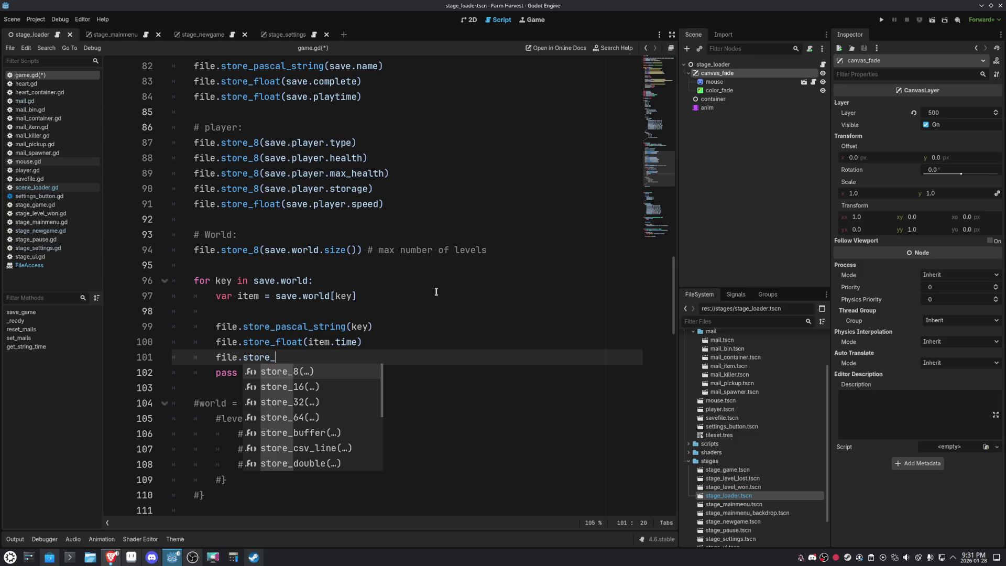
type("8(")
key("Escape")
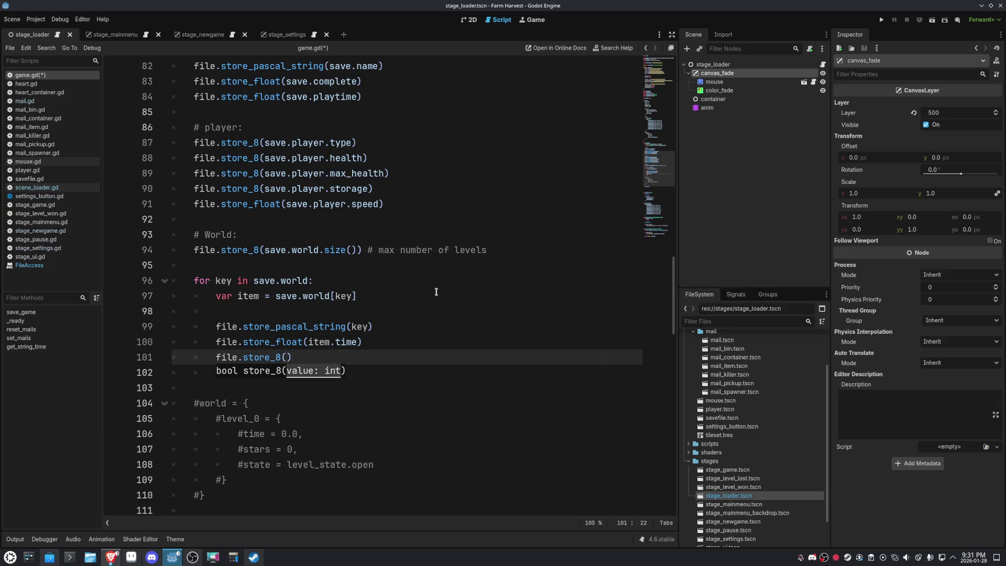
type("item.stars)")
key("ctrl+shift+d")
key("Left")
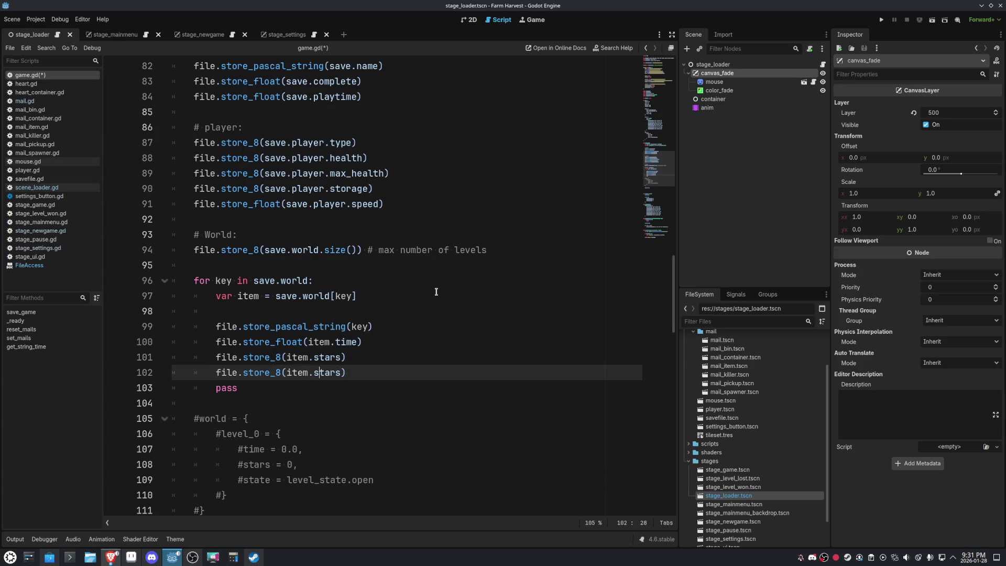
key("shift+Right")
key("shift+Right")
key("shift+Right")
key("shift+Right")
type("state")
key("Right")
Delete the placeholder pass and its leftover empty line from the loop.
scroll(436, 291, "down", 4)
left_click(259, 209)
key("BackSpace")
key("BackSpace")
key("BackSpace")
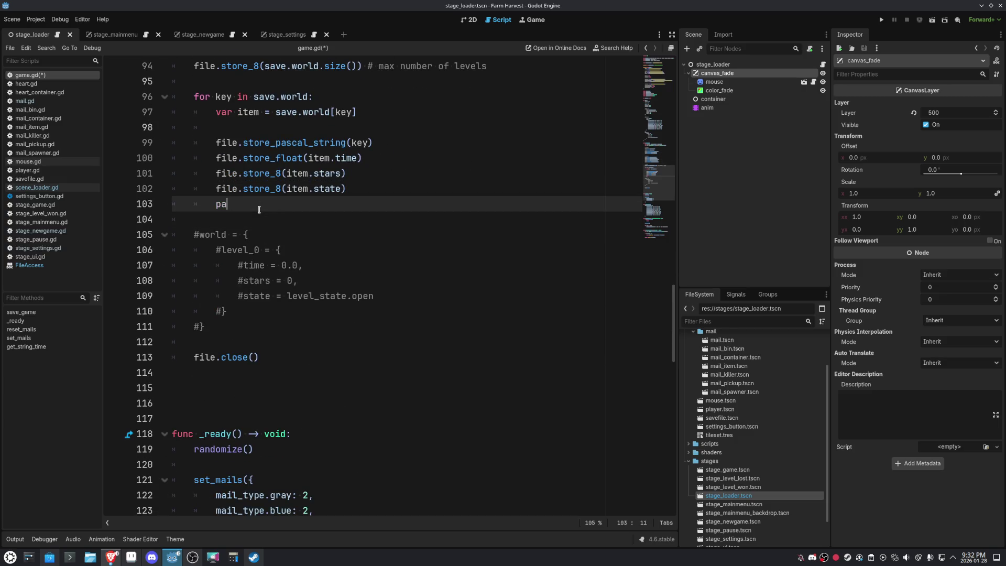
key("BackSpace")
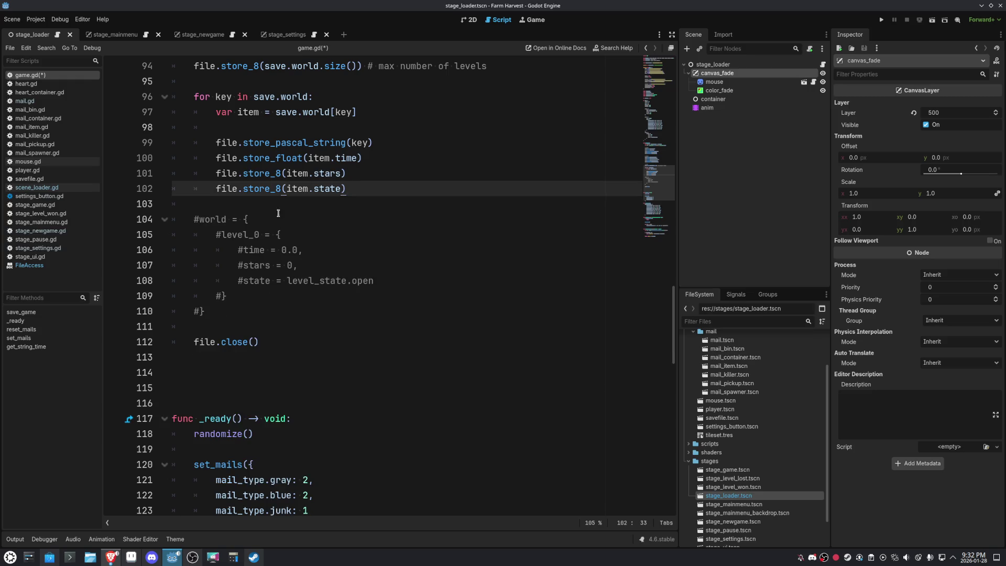
Delete the commented #world example block and the empty line after the loop.
scroll(413, 250, "up", 3)
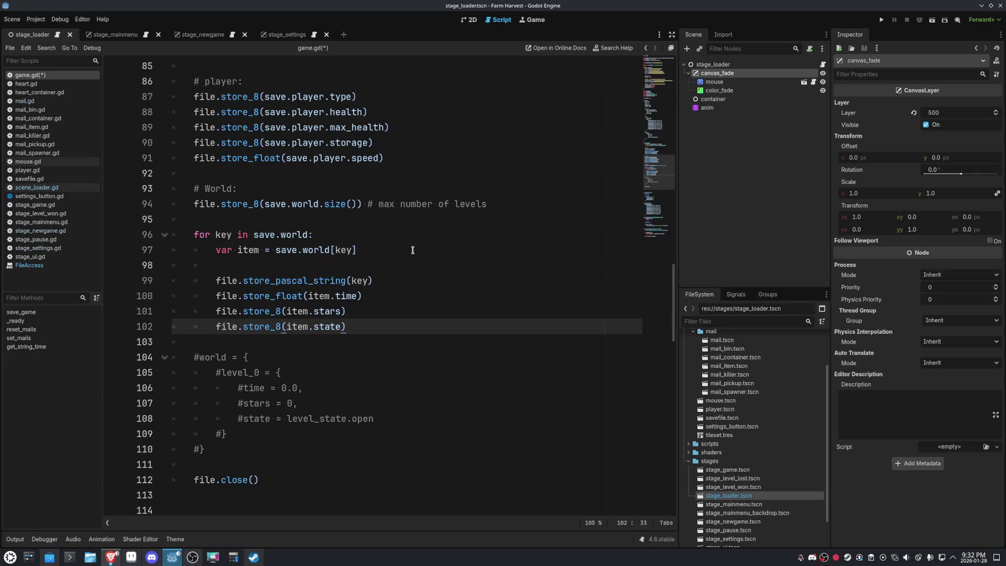
scroll(413, 250, "down", 1)
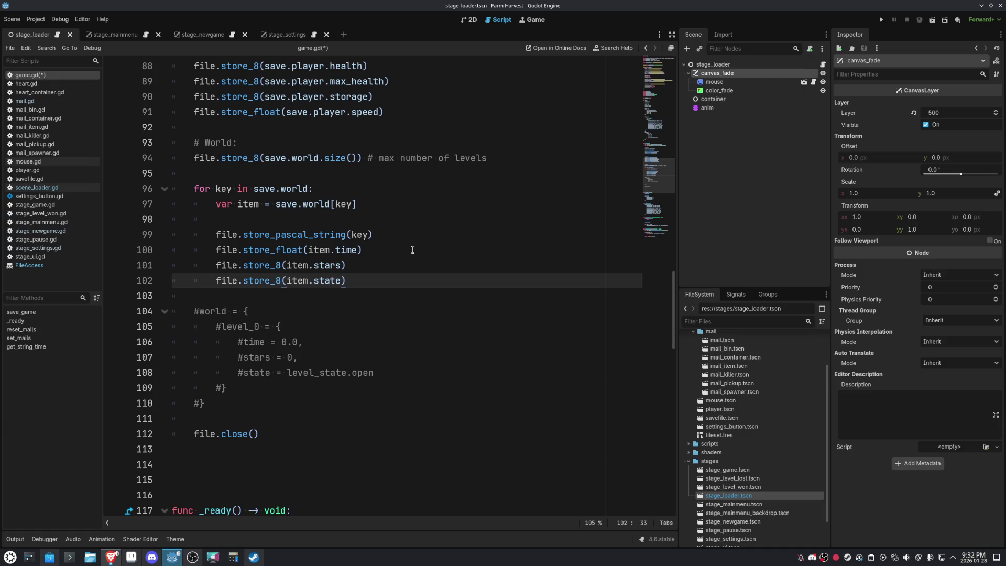
left_click(387, 233)
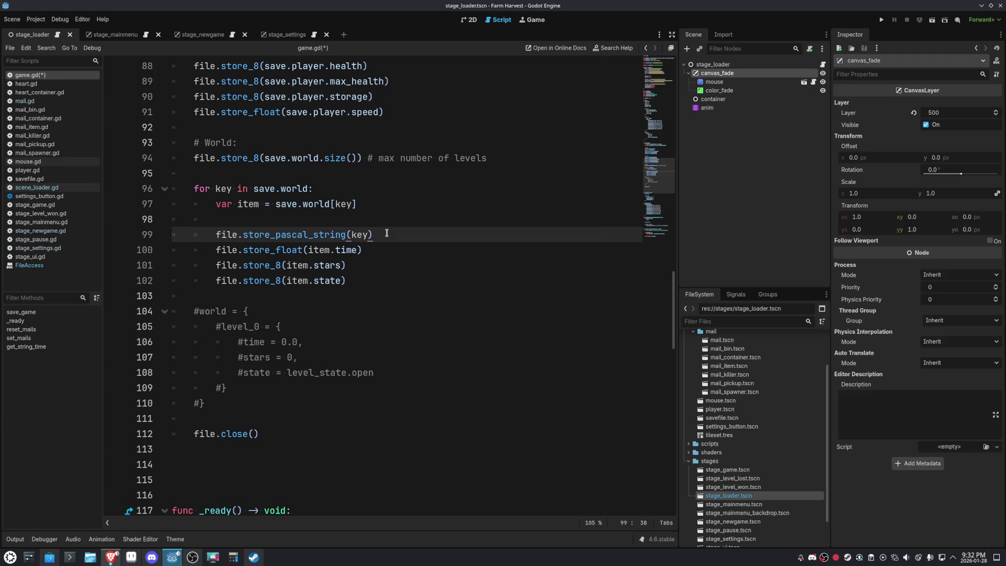
left_click(373, 248)
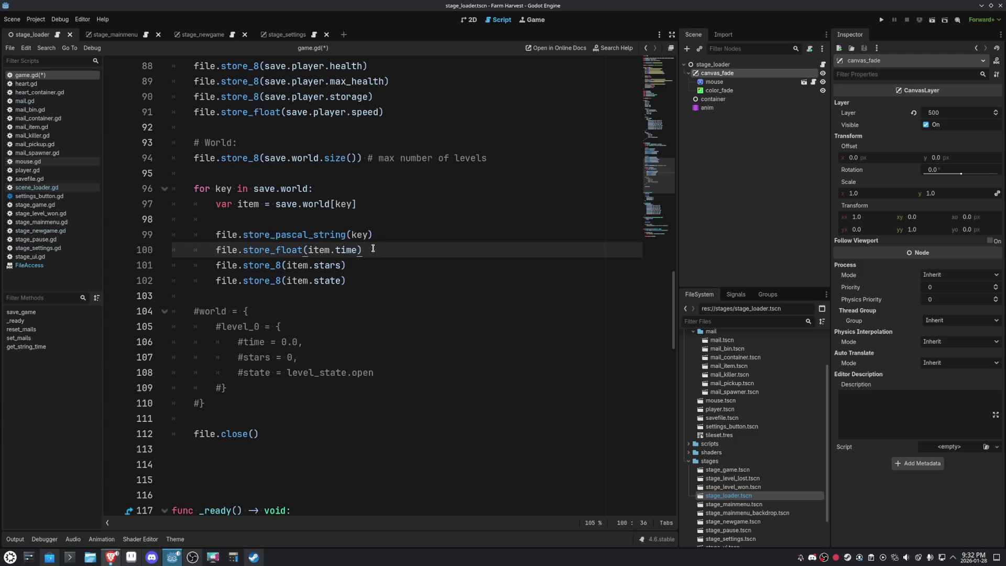
left_click(419, 265)
left_click(413, 279)
left_click(219, 404)
left_click_drag(193, 398, 199, 299)
key("BackSpace")
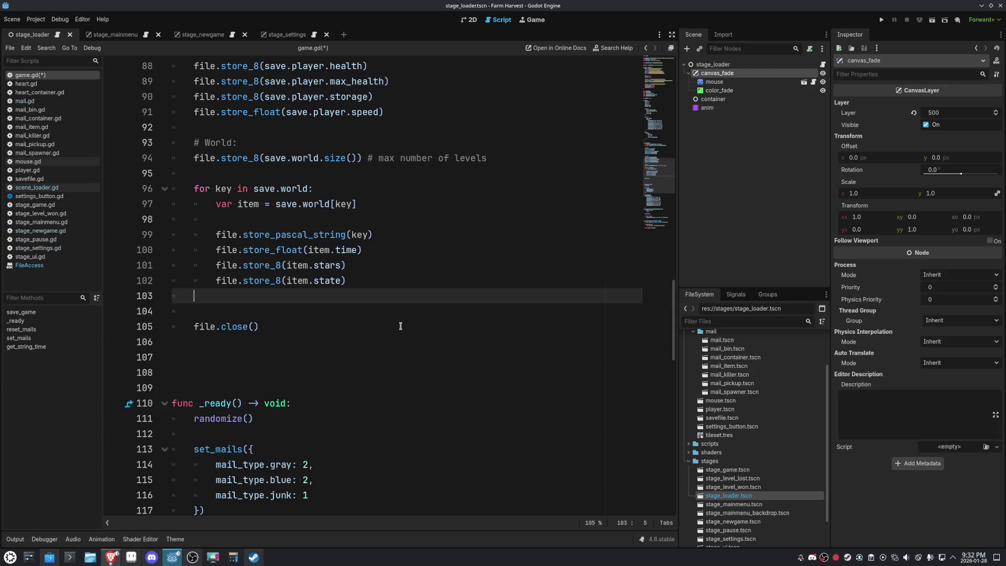
key("BackSpace")
key("BackSpace")
Remove the extra blank lines after file.close() and return to save_game's header.
left_click(344, 341)
left_click(350, 358)
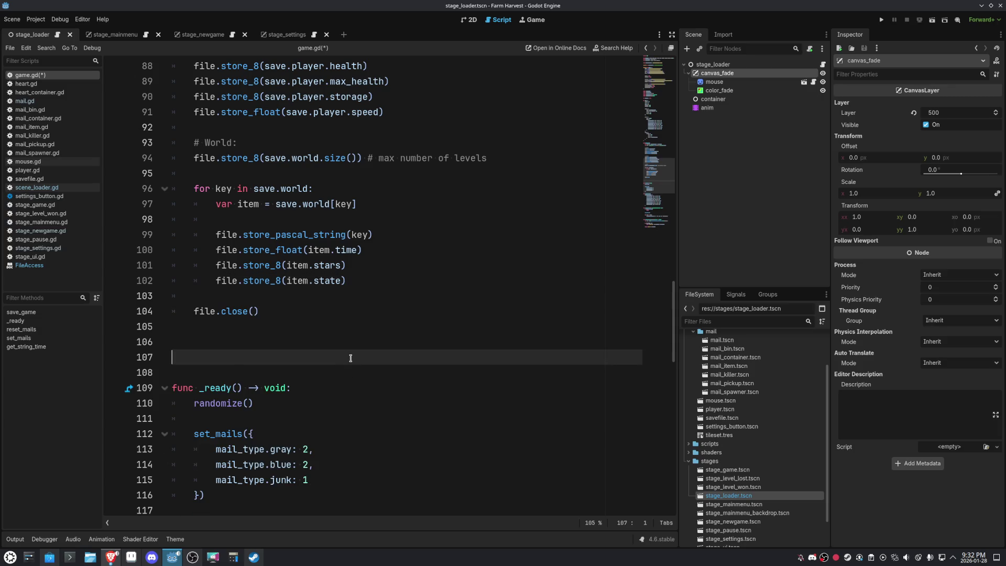
key("BackSpace")
key("BackSpace")
key("BackSpace")
scroll(474, 338, "up", 4)
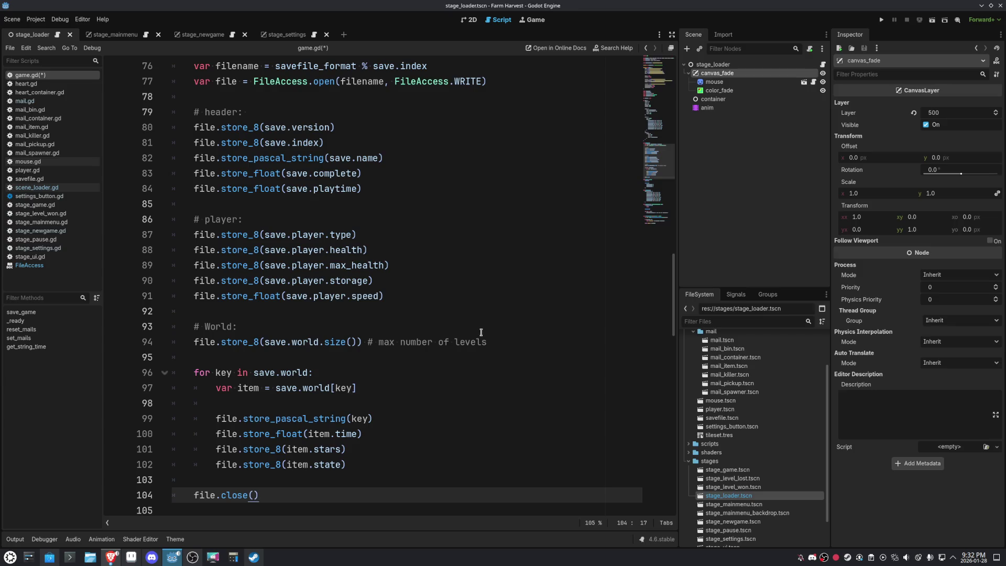
scroll(485, 327, "up", 2)
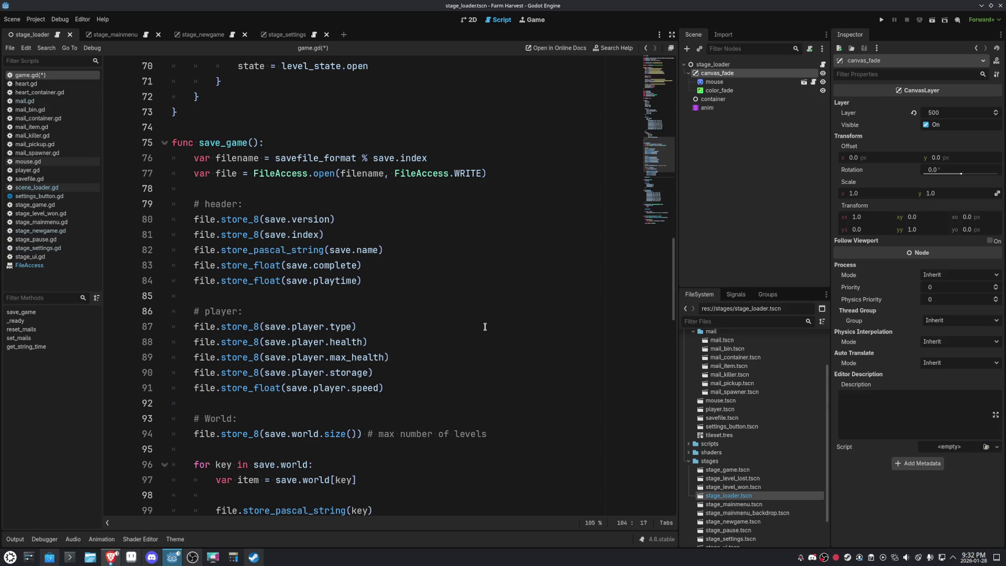
left_click(21, 312)
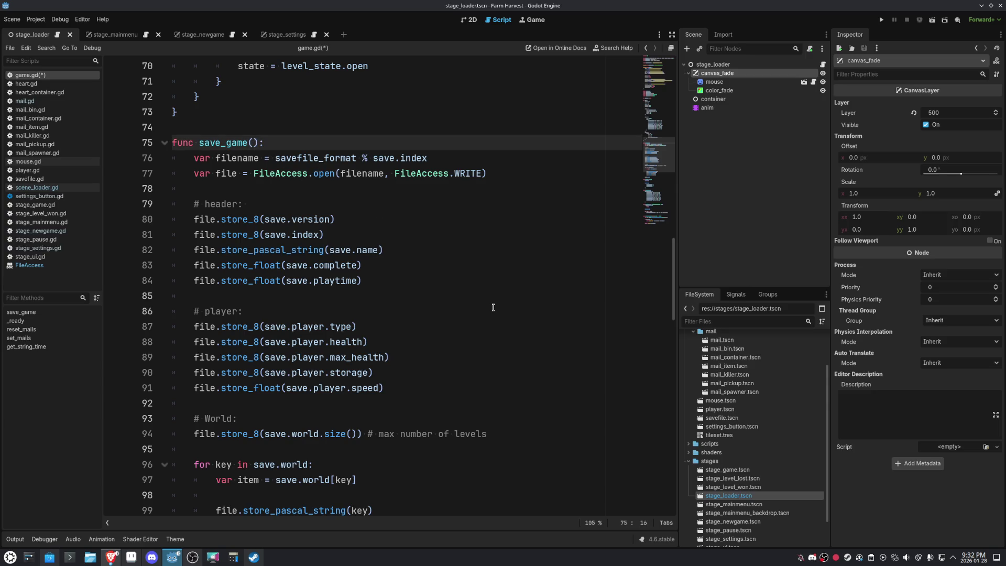
Add an index:int parameter to save_game, use index instead of save.index in the filename, and save.
type("index:int")
double_click(264, 140)
key("ctrl+c")
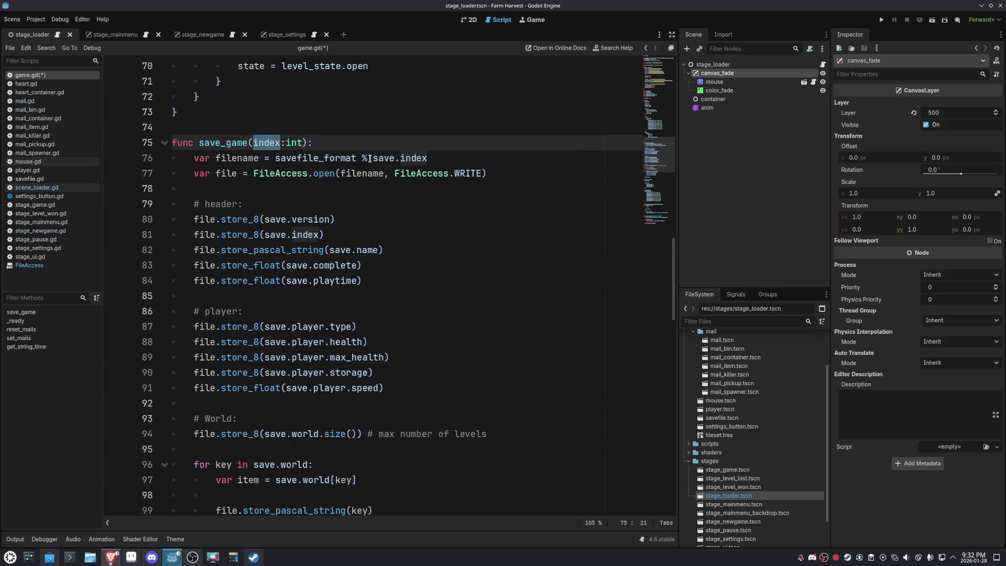
left_click_drag(369, 158, 428, 159)
key("ctrl+v")
left_click(479, 280)
key("ctrl+s")
left_click(368, 158)
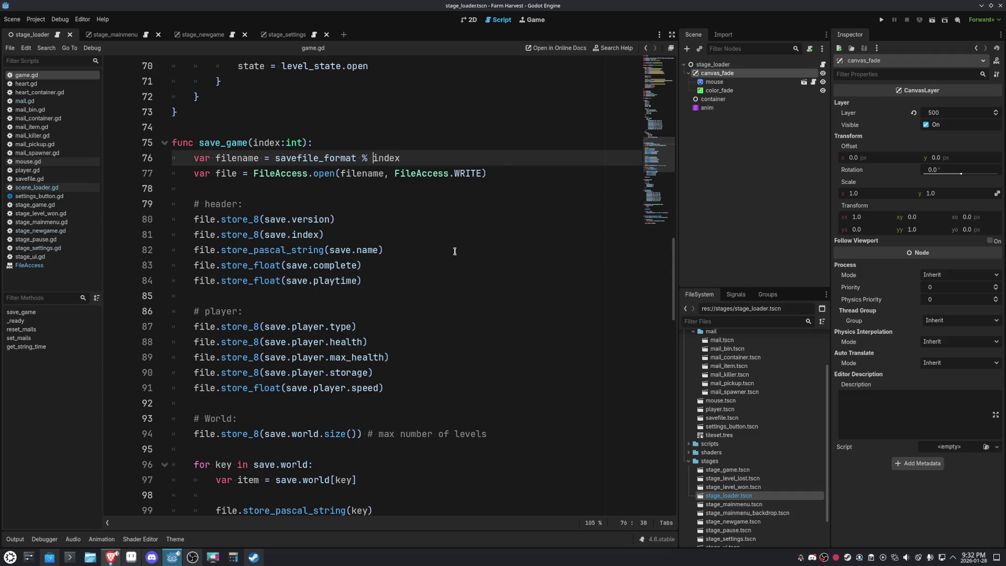
left_click(498, 133)
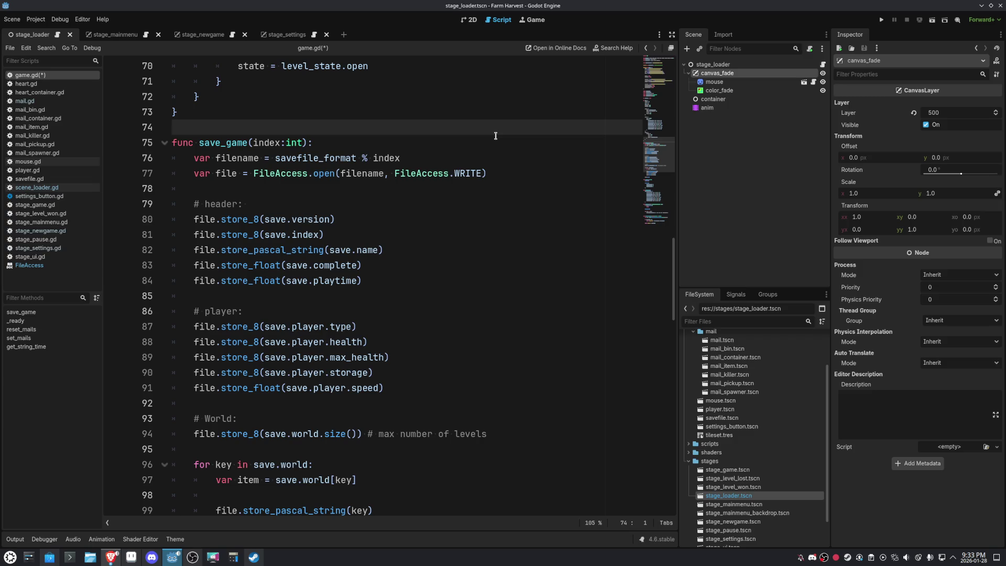
Open a new line after save_game's file.close() and begin typing 'func load_game(inde'.
scroll(496, 135, "down", 3)
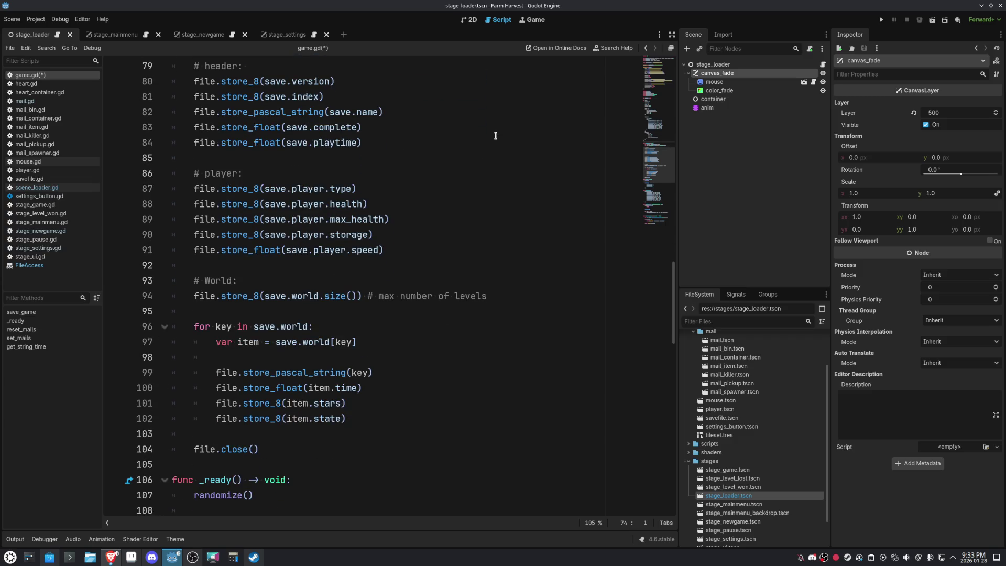
scroll(496, 136, "down", 3)
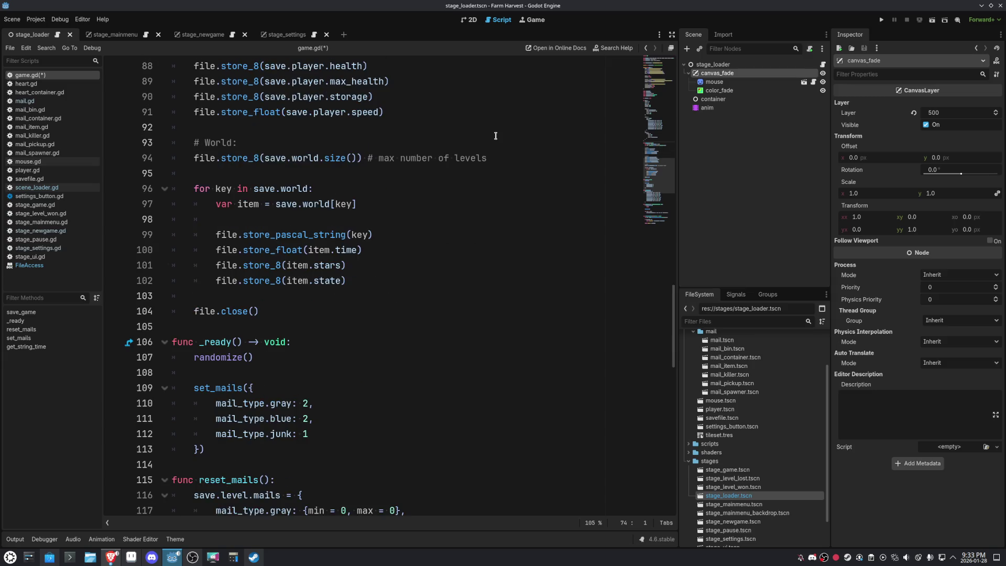
left_click(273, 325)
key("Return")
key("Return")
key("Up")
type("func")
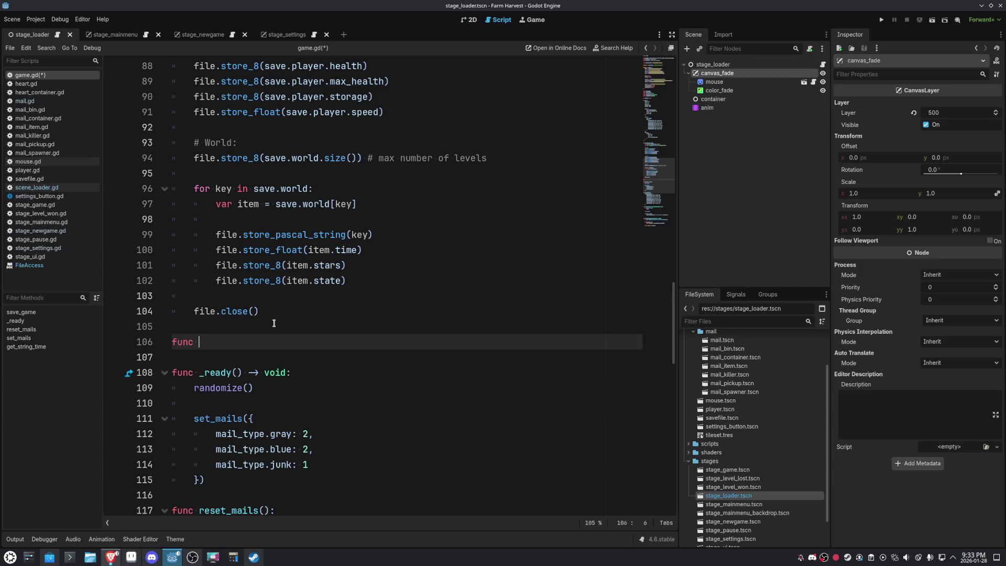
scroll(273, 323, "up", 9)
scroll(273, 323, "down", 10)
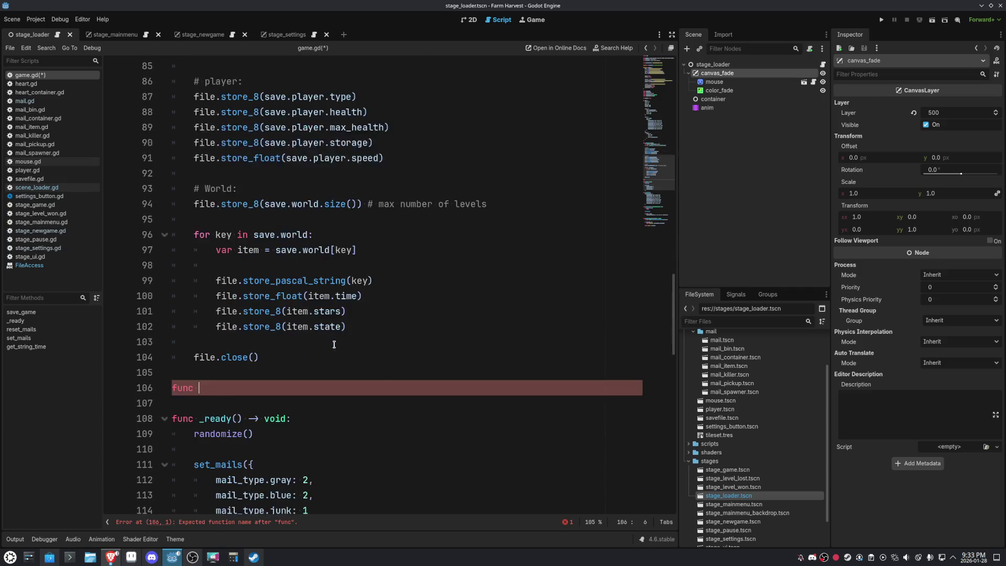
type("load")
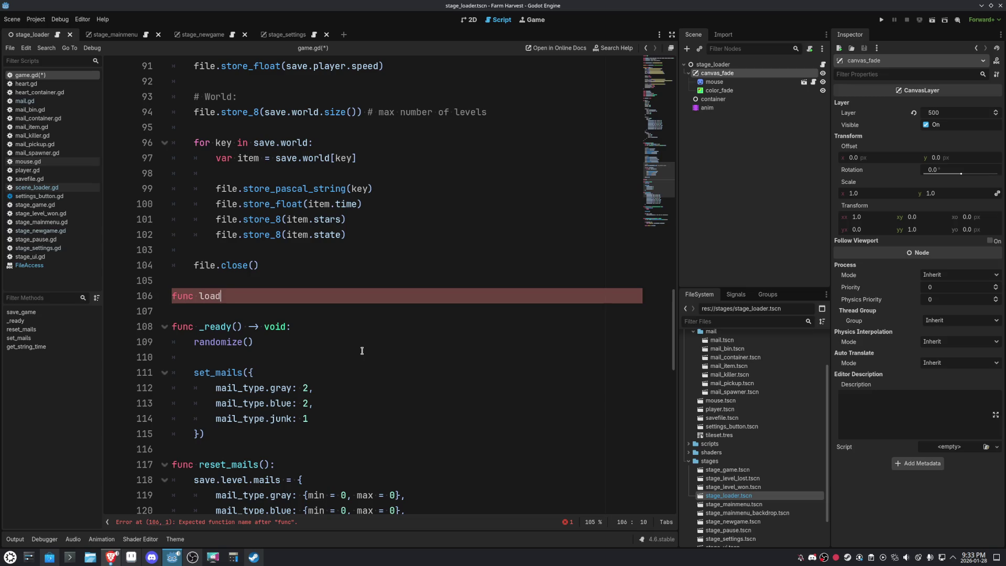
type("_game(inde")
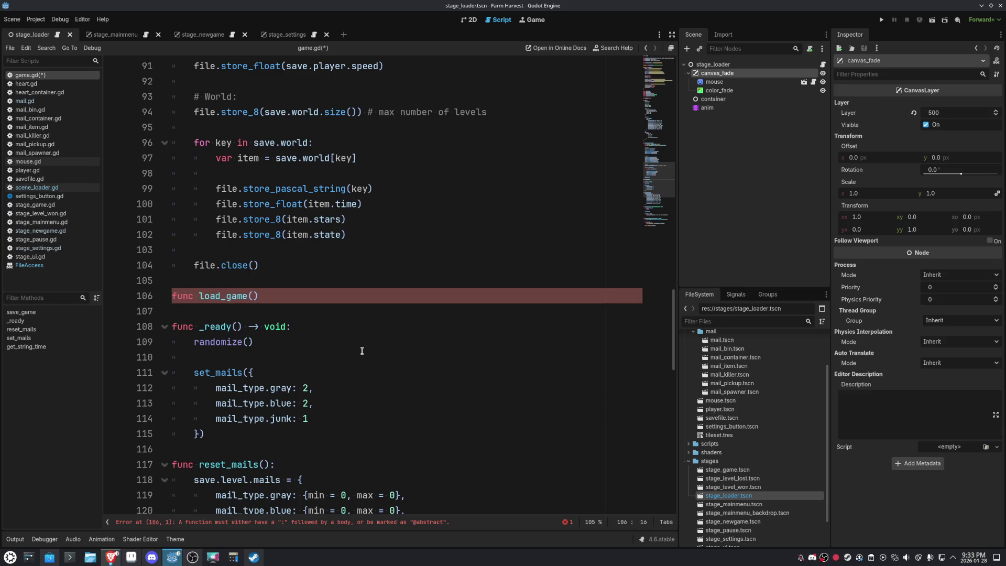
Complete the declaration 'func load_game(index:int):' with a placeholder pass body.
type("x:int):")
key("Return")
key("Return")
key("Return")
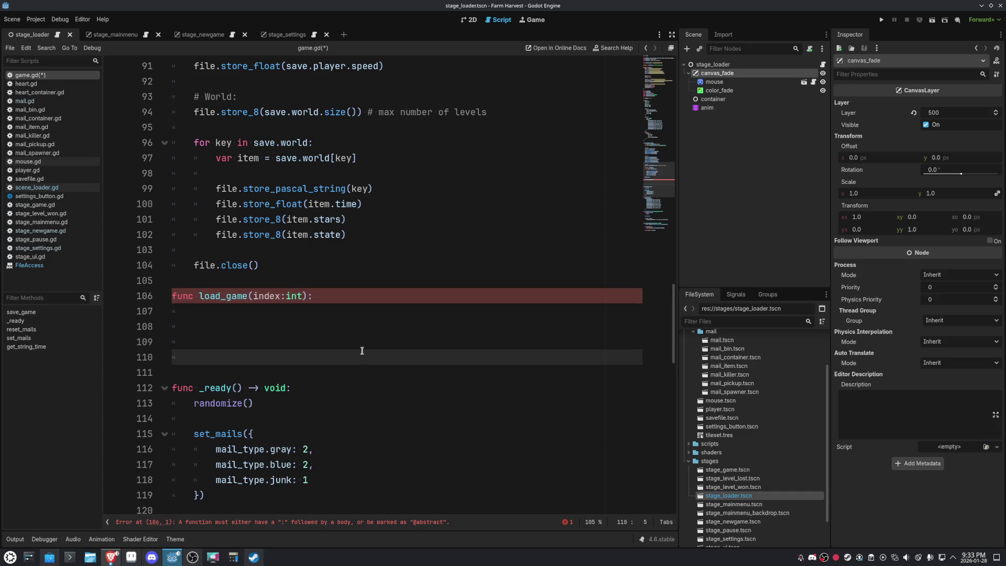
type("[a")
key("BackSpace")
key("BackSpace")
type("pass")
Copy save_game's filename and file-opening lines into the start of load_game's body.
scroll(382, 303, "up", 7)
left_click_drag(193, 159, 502, 175)
key("ctrl+c")
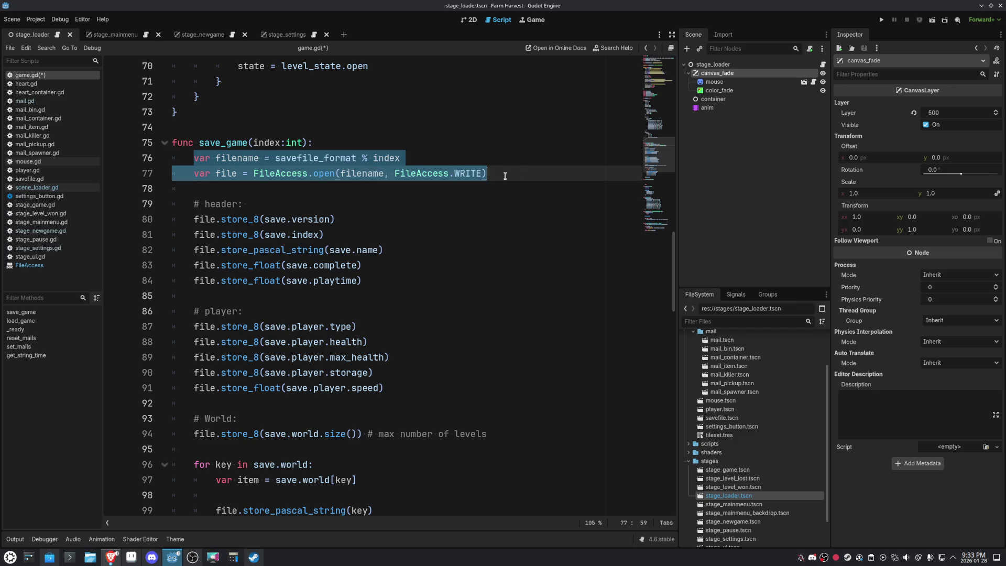
scroll(382, 404, "down", 7)
left_click(235, 308)
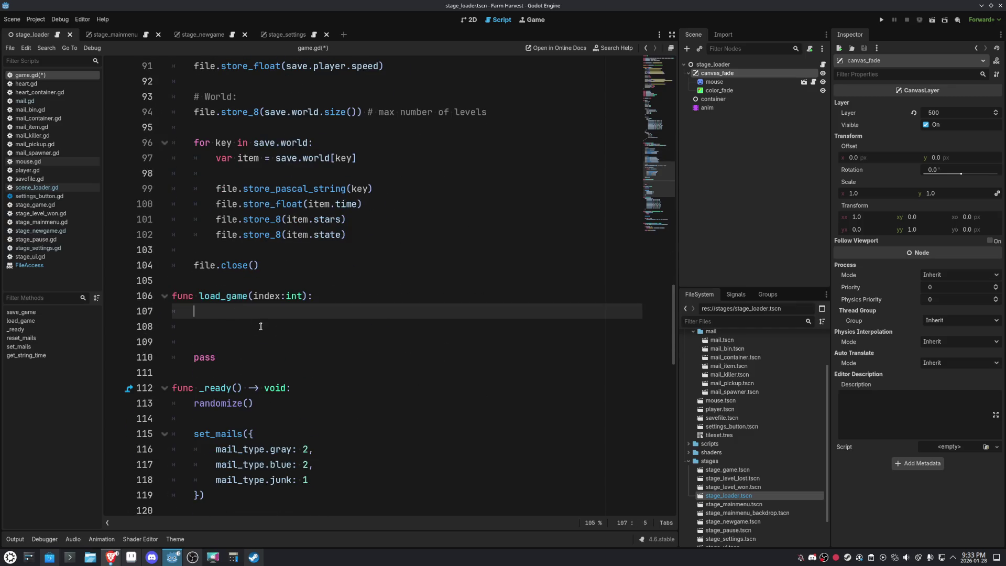
key("ctrl+v")
double_click(464, 327)
Change the access mode to READ and add 'if file == null: return' below the open line.
type("read")
key("Return")
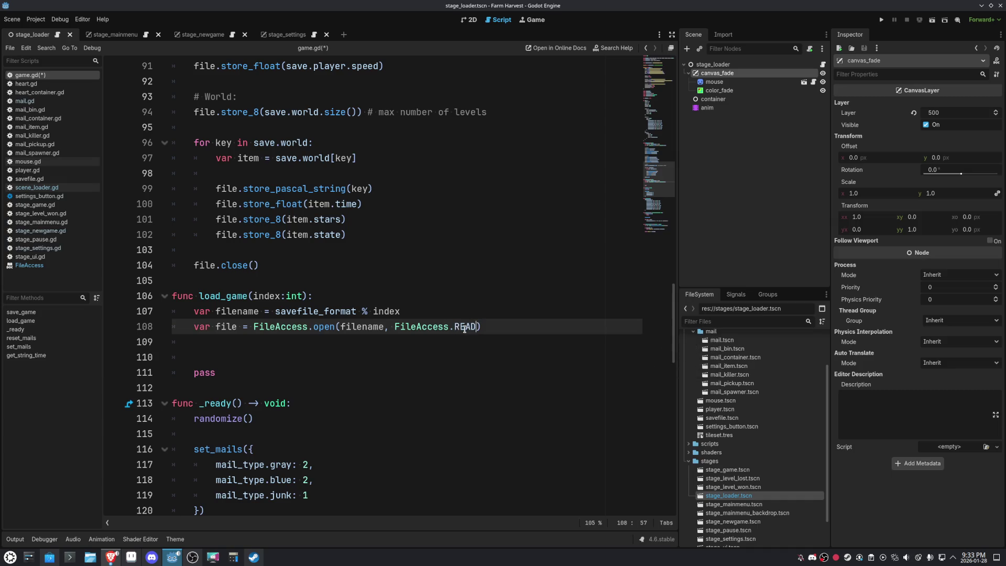
left_click(370, 337)
key("Return")
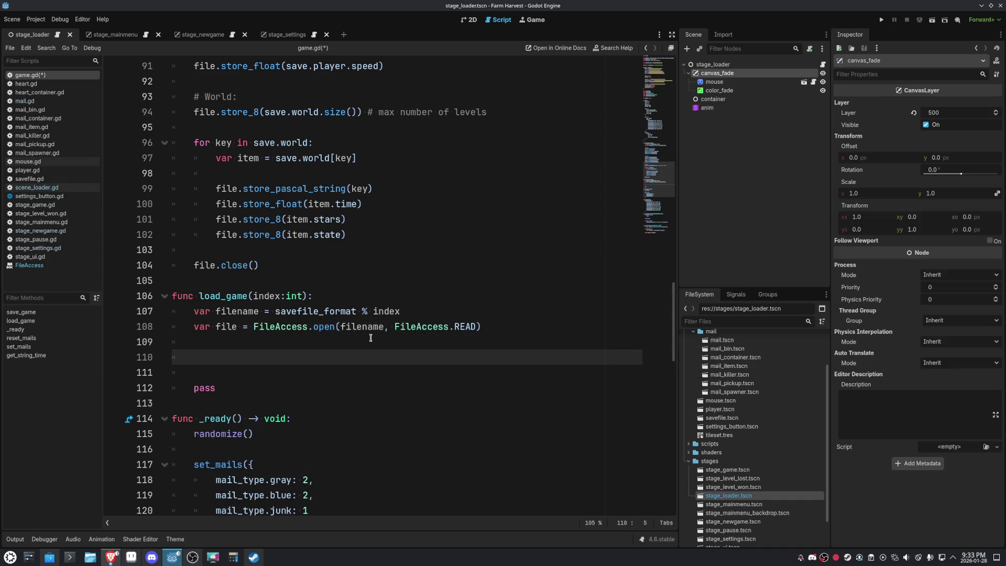
type("if(")
key("BackSpace")
type("file == null")
type(":")
key("Return")
type("ret")
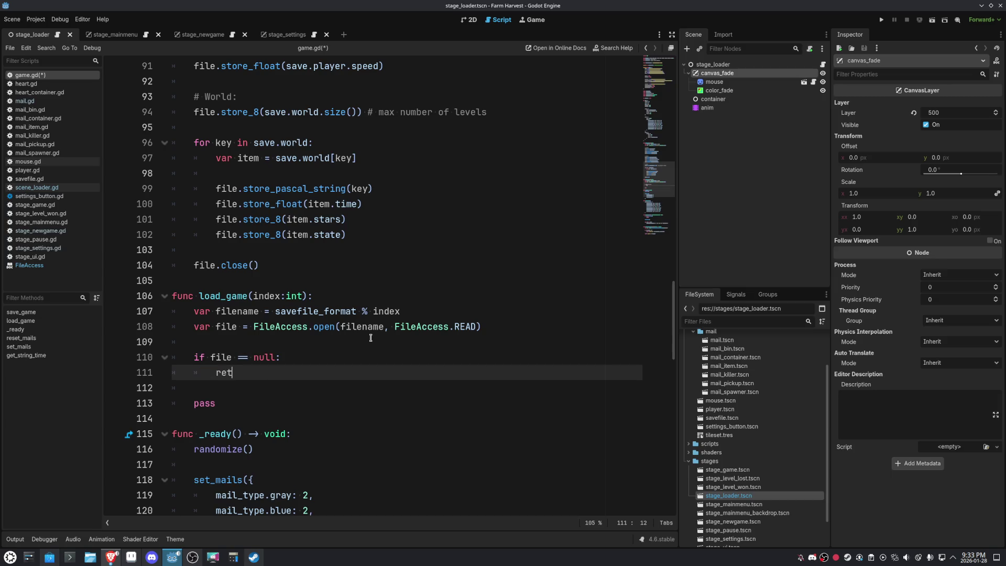
type("urn")
Replace the placeholder pass with file.close() and add blank lines above it.
key("Down")
key("Down")
key("BackSpace")
key("BackSpace")
key("BackSpace")
type("file.c")
key("Return")
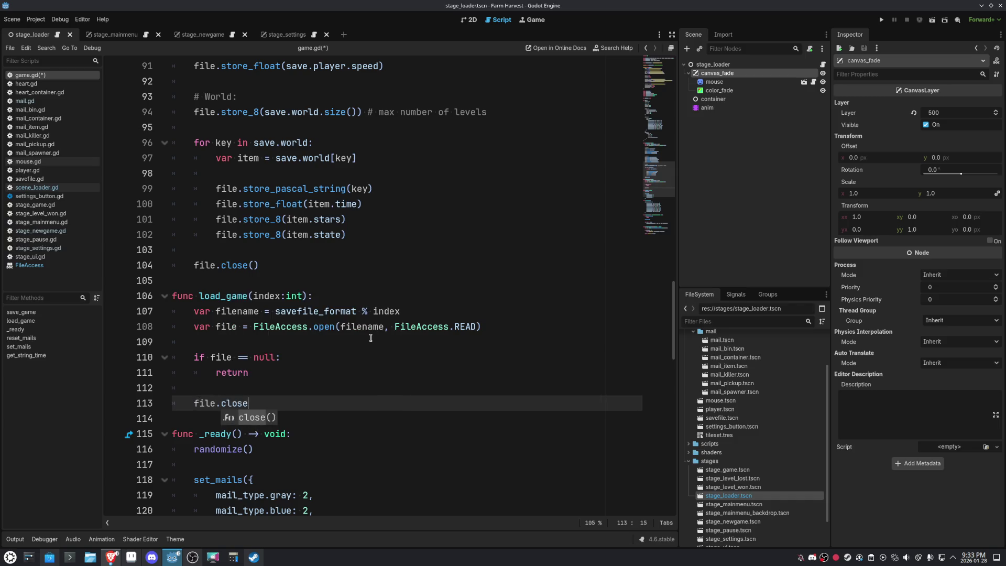
key("Up")
key("Return")
key("Return")
key("Up")
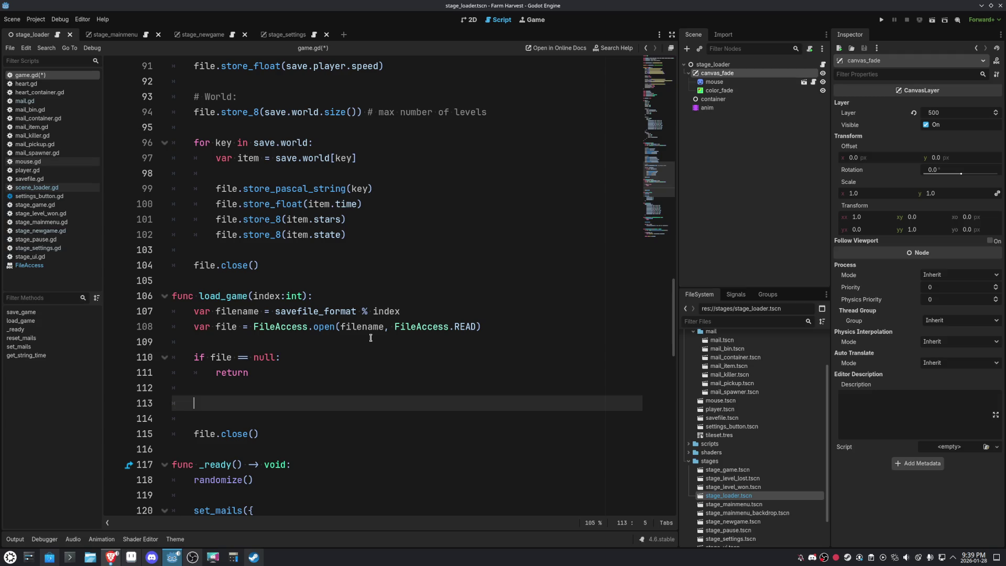
scroll(377, 374, "up", 7)
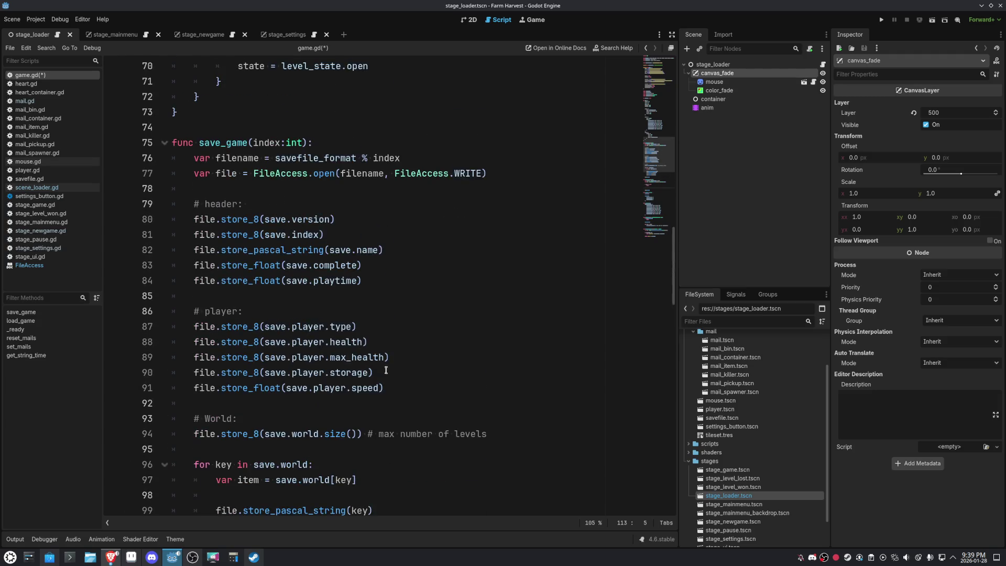
left_click_drag(194, 204, 408, 275)
key("ctrl+c")
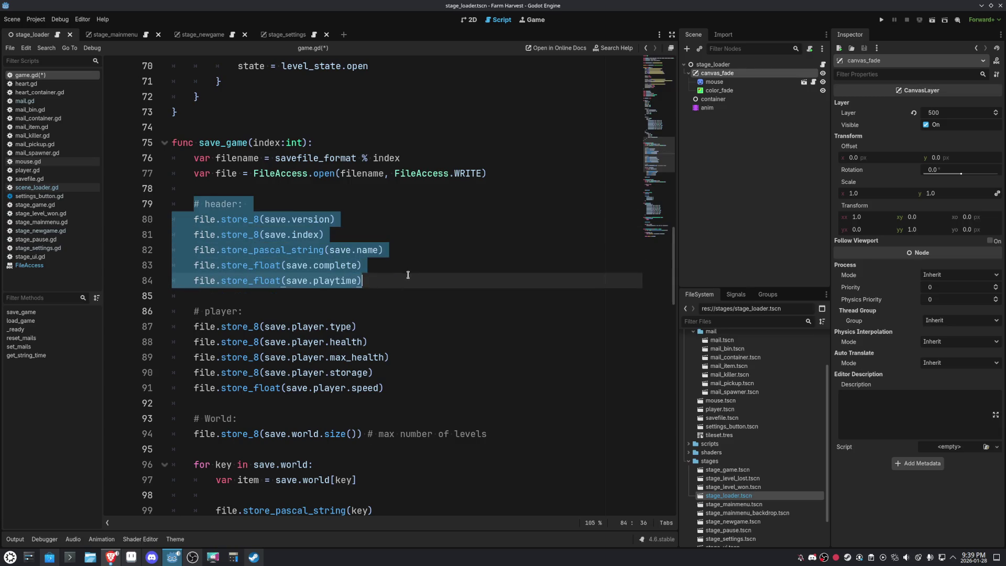
scroll(412, 362, "down", 5)
scroll(412, 361, "down", 3)
left_click(335, 357)
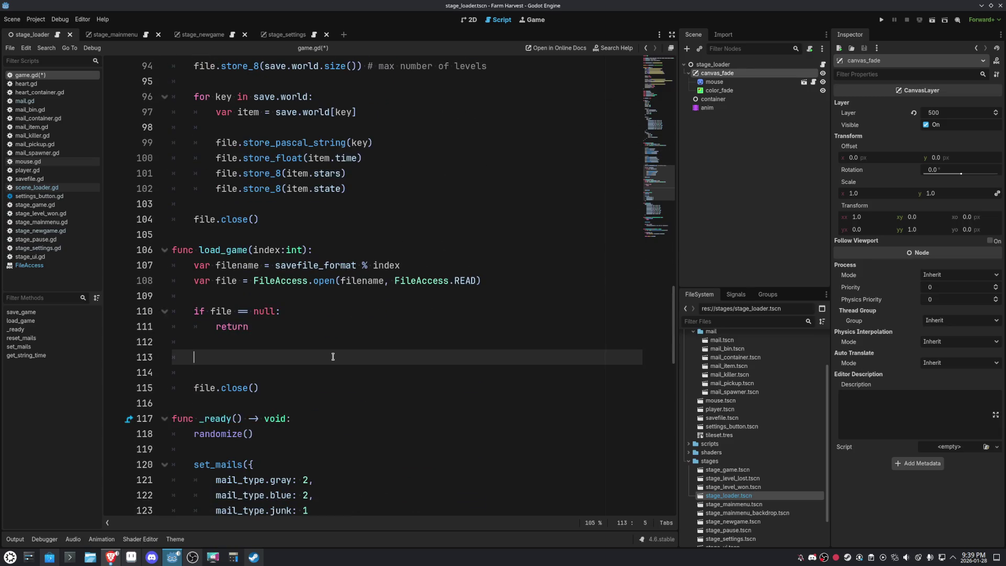
key("ctrl+v")
key("shift+Home")
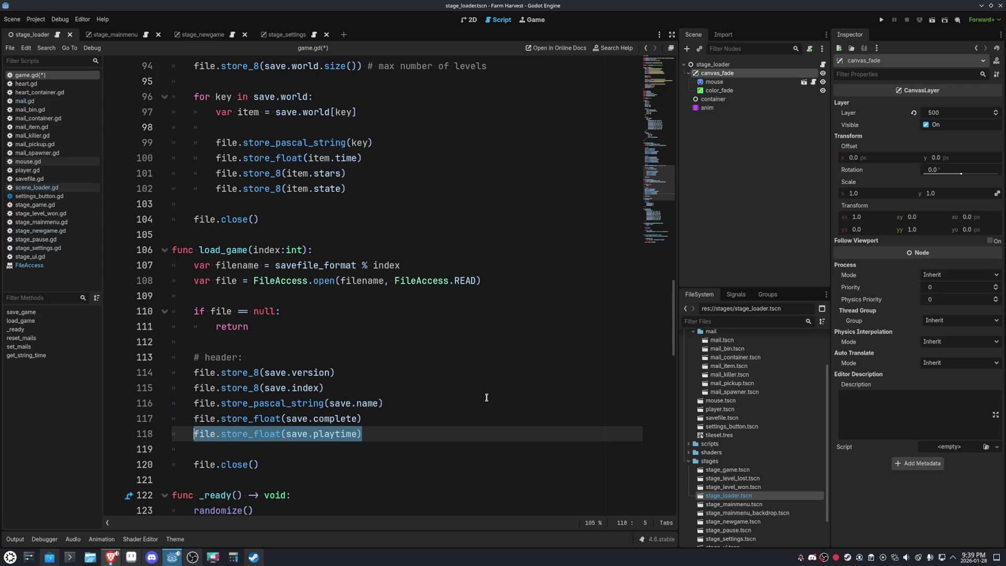
key("shift+Up")
key("shift+Up")
key("shift+Up")
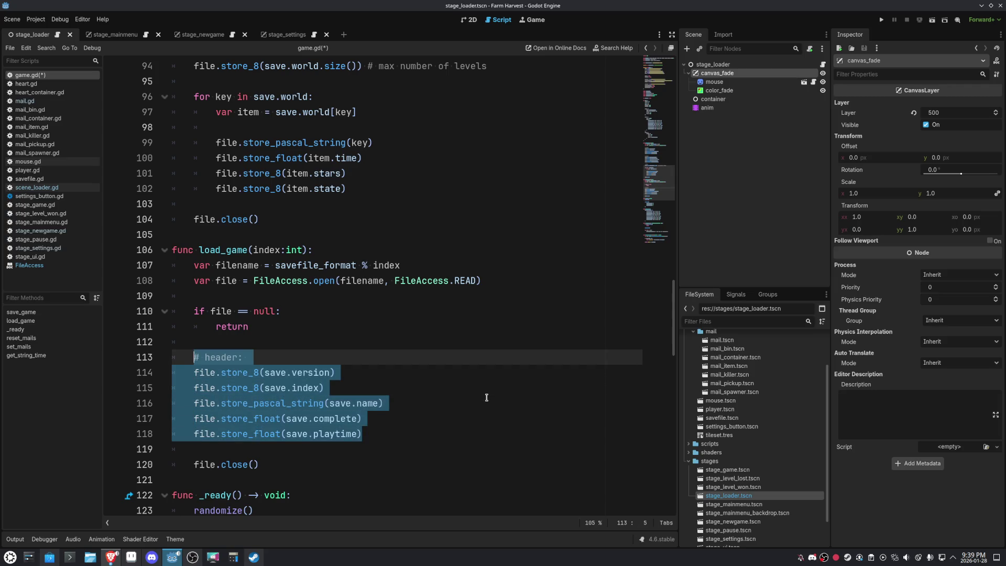
key("ctrl+k")
left_click(413, 440)
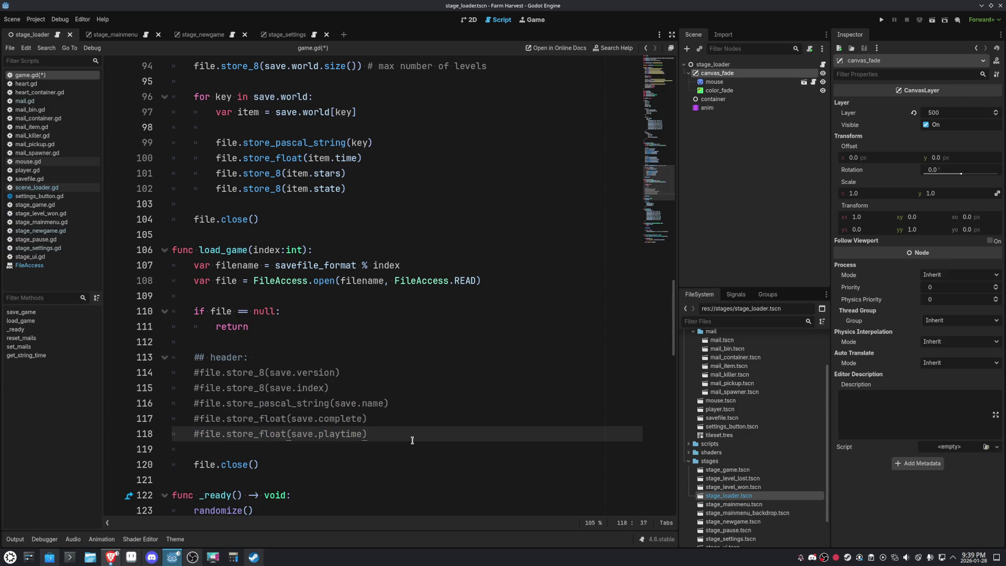
key("Return")
key("Return")
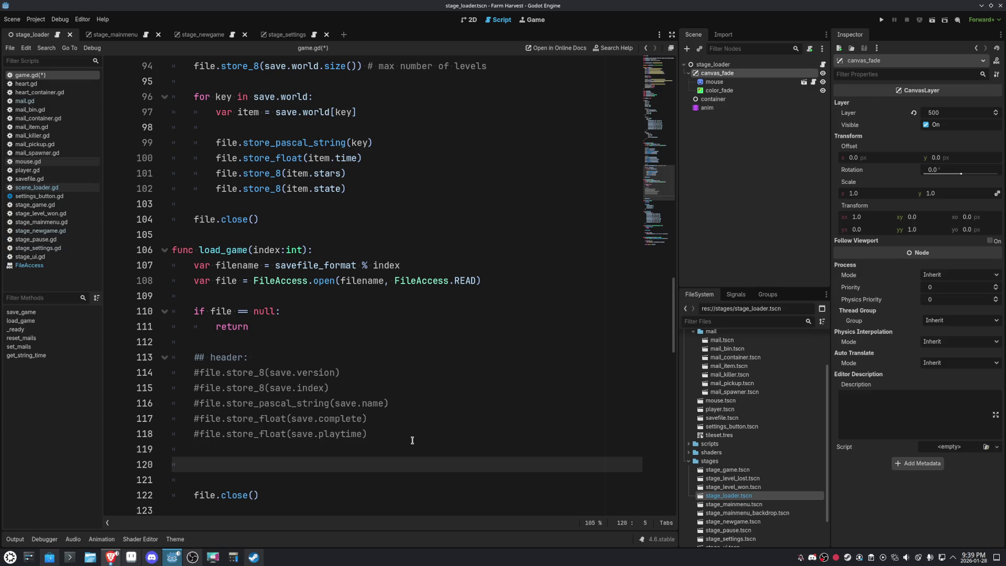
scroll(413, 440, "up", 15)
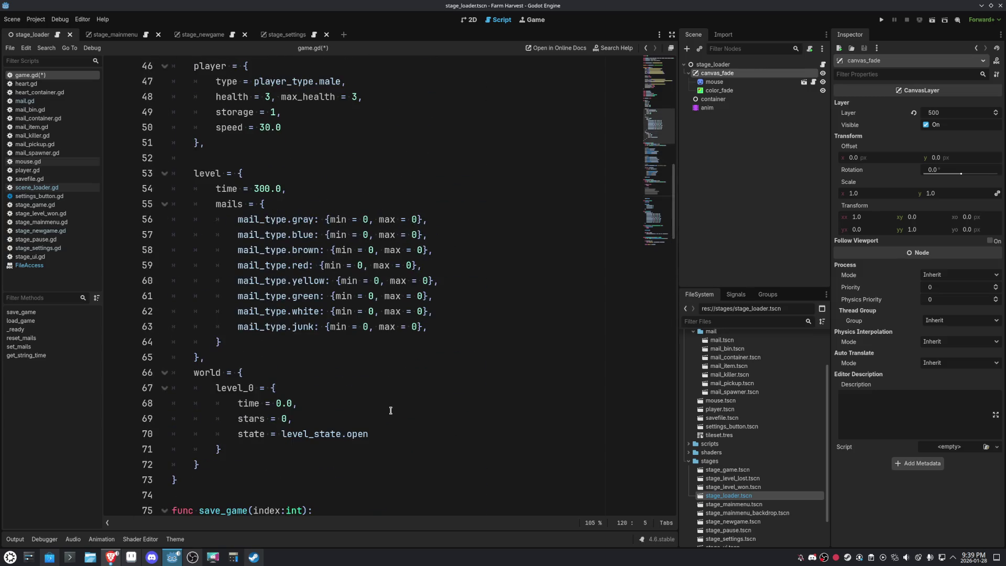
scroll(390, 410, "down", 5)
scroll(390, 410, "down", 14)
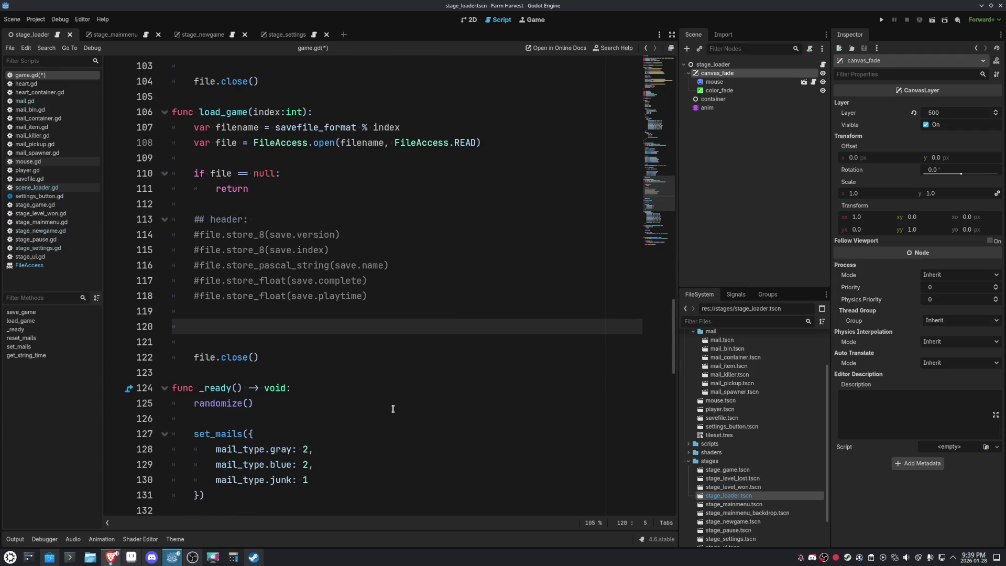
type("save.ver")
type("sion = file.")
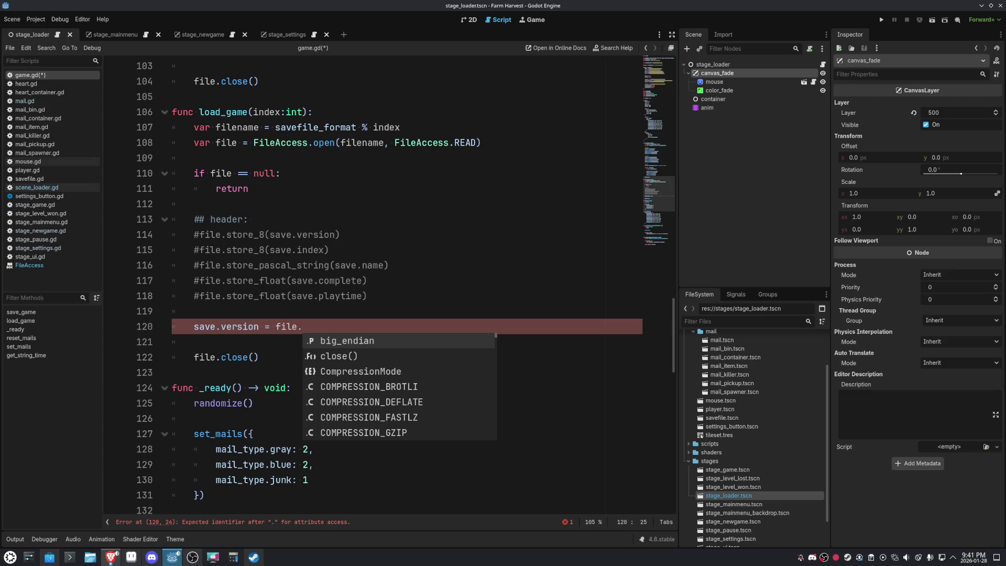
Save the script and read version and save.index with file.get_8().
key("ctrl+s")
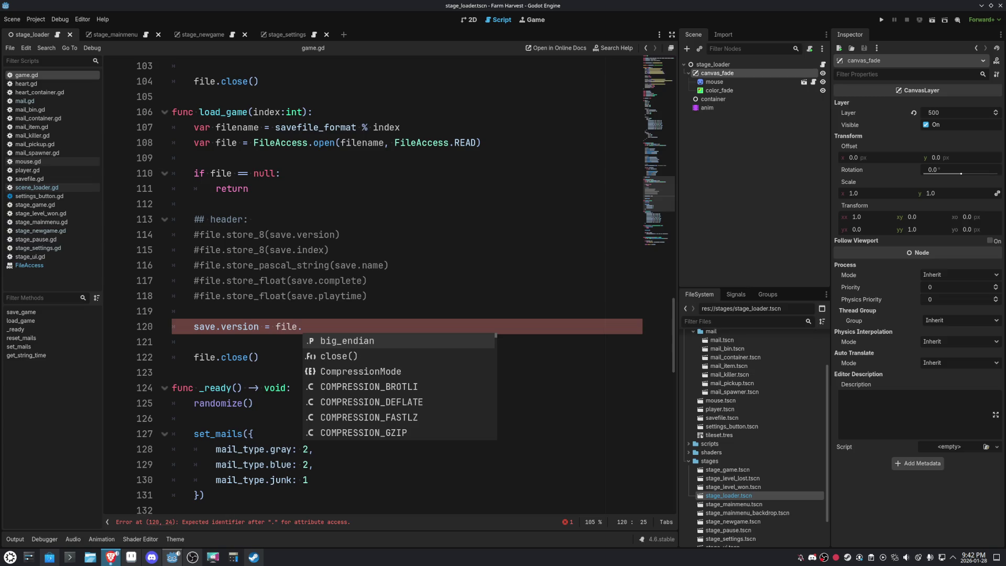
left_click(333, 325)
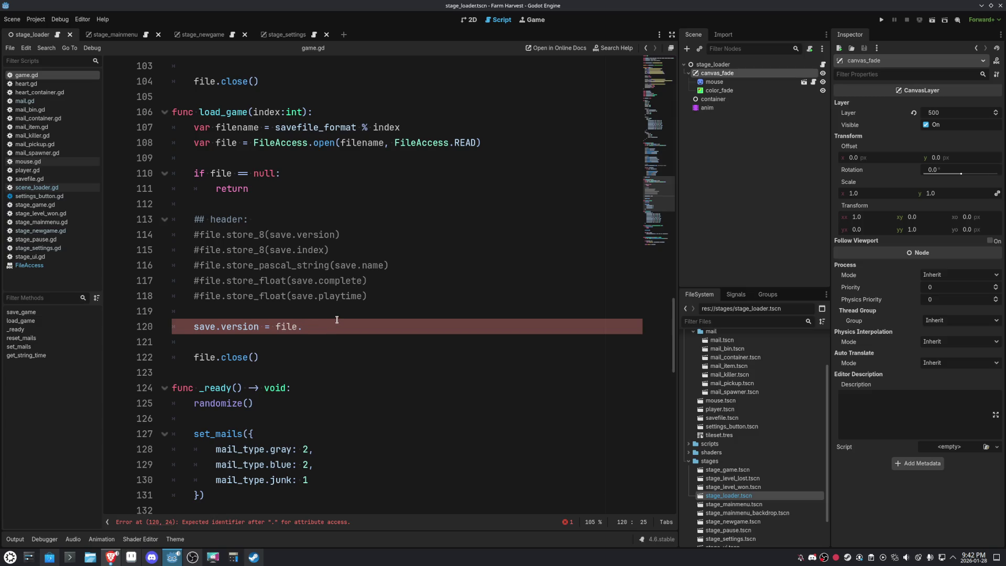
type("get_")
key("Return")
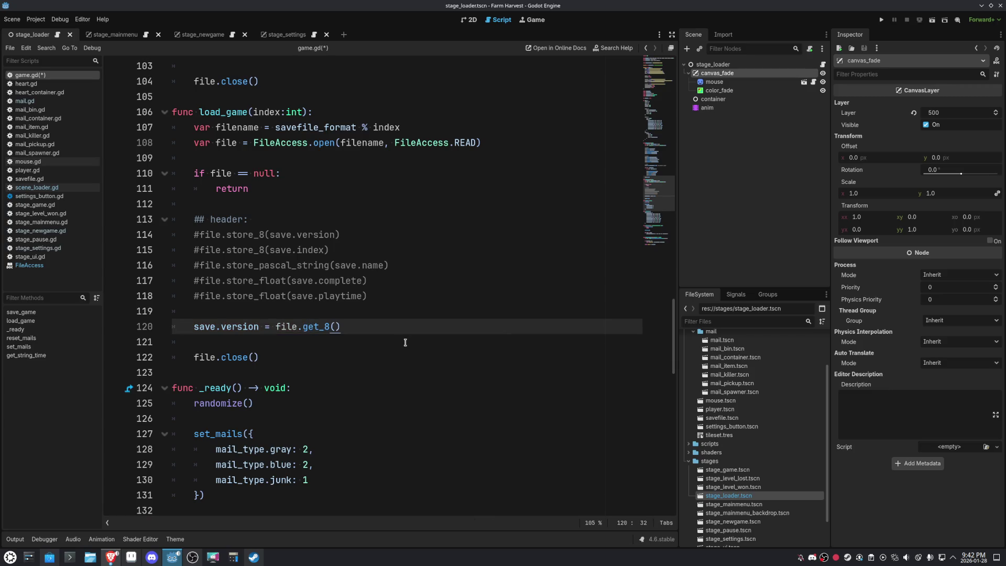
key("Return")
type("save")
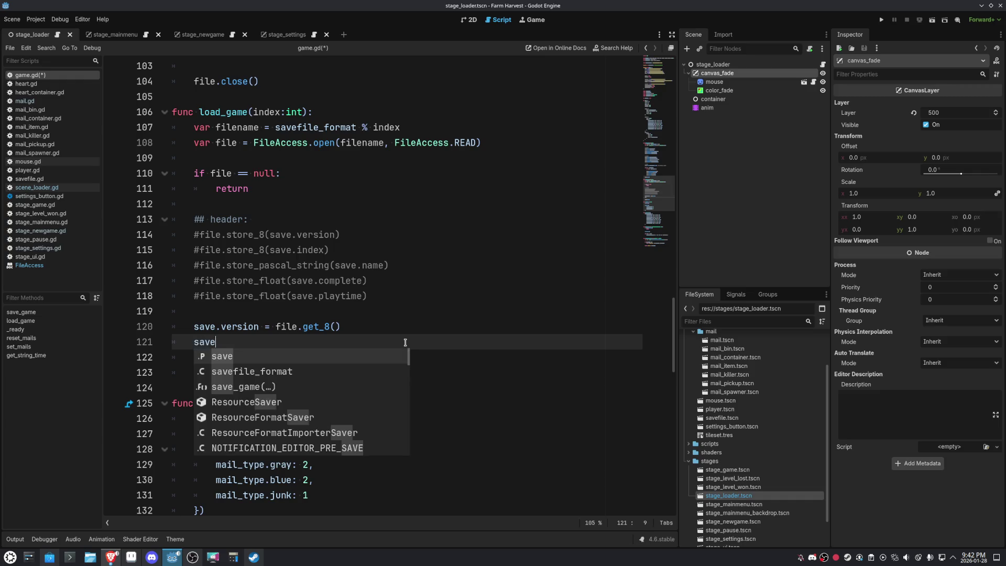
type(".i")
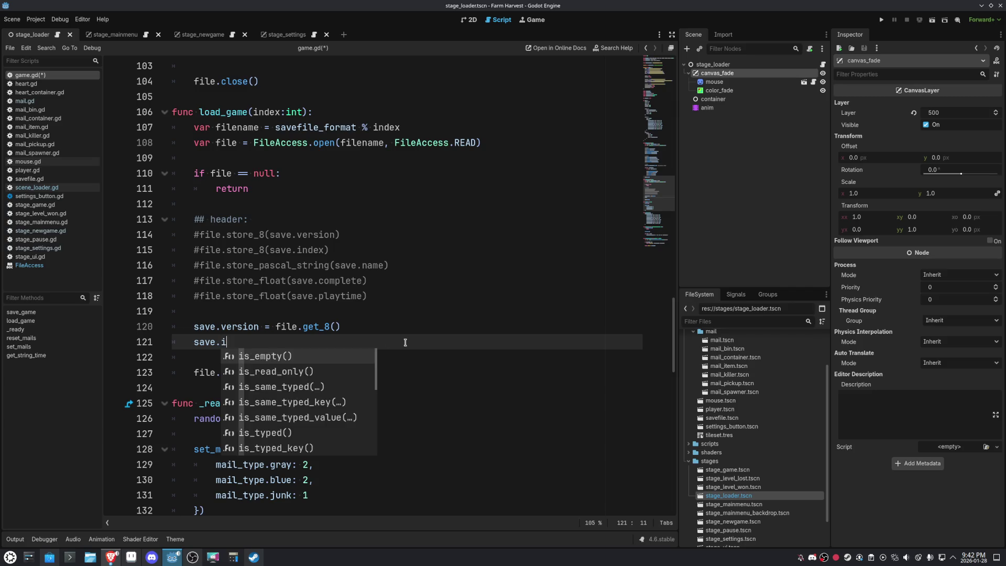
type("ndex = fie")
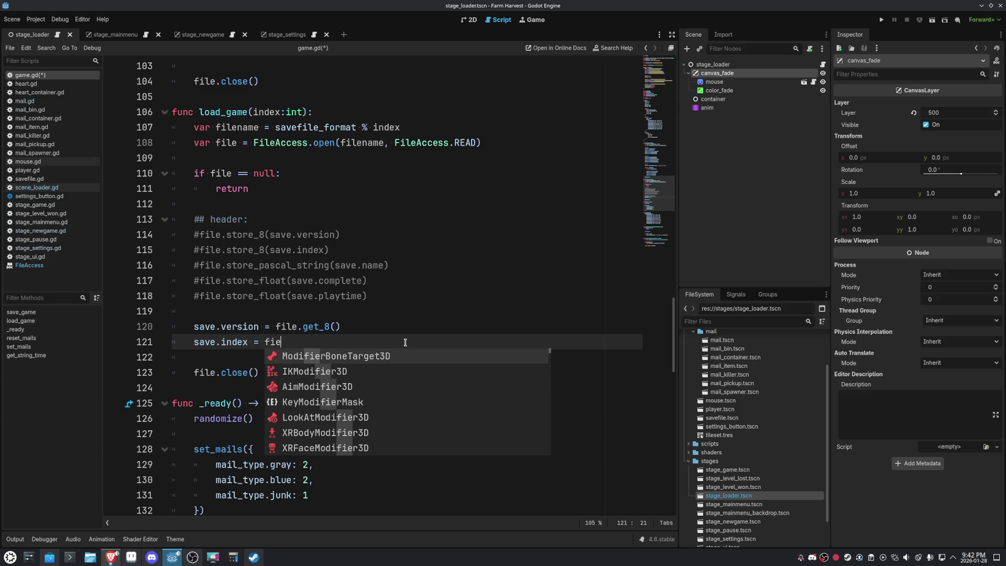
key("BackSpace")
type("le.get_")
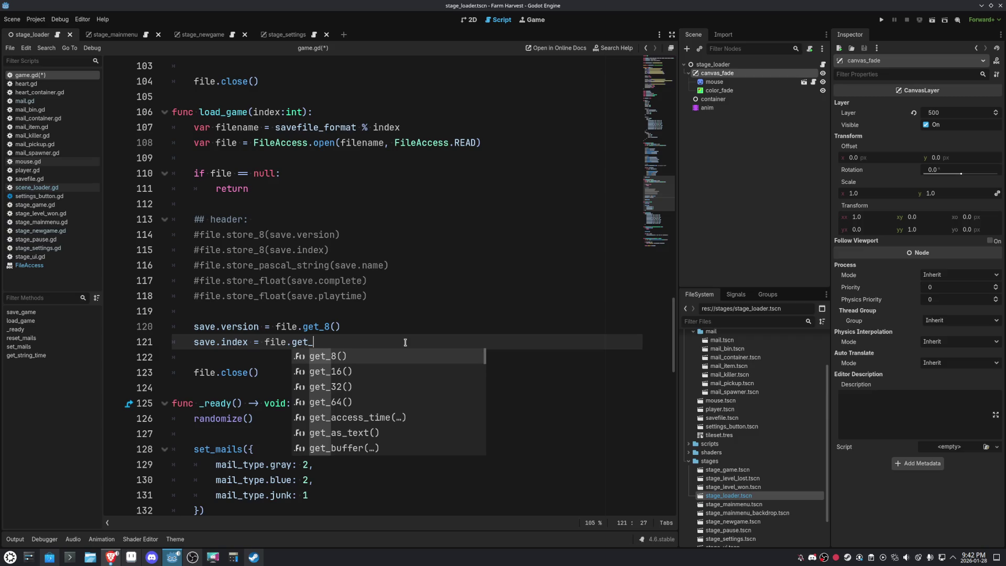
key("Return")
key("Return")
Read save.name with get_pascal_string(), and save.complete and save.playtime with get_float().
type("save")
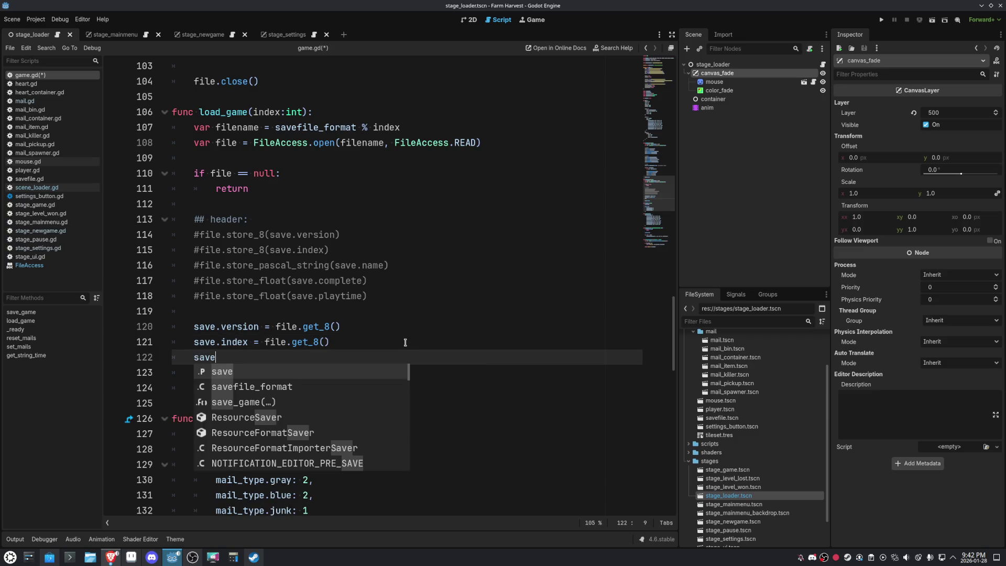
type(".na")
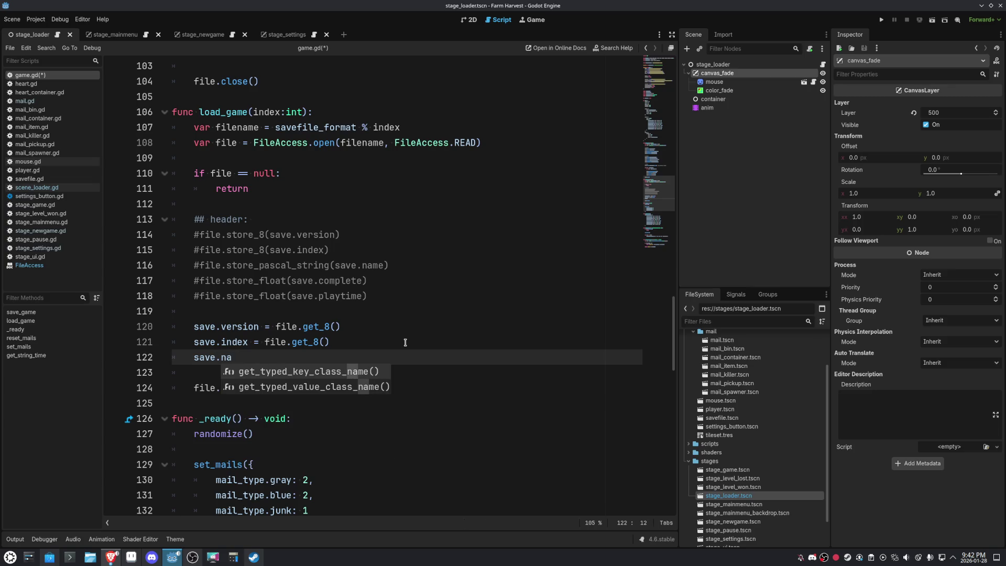
type("me = ")
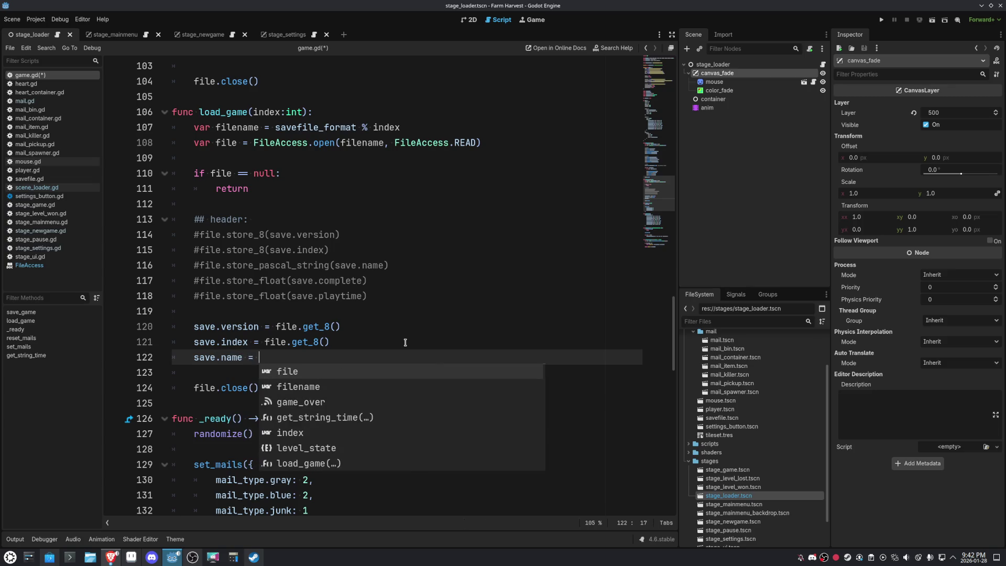
type("file.")
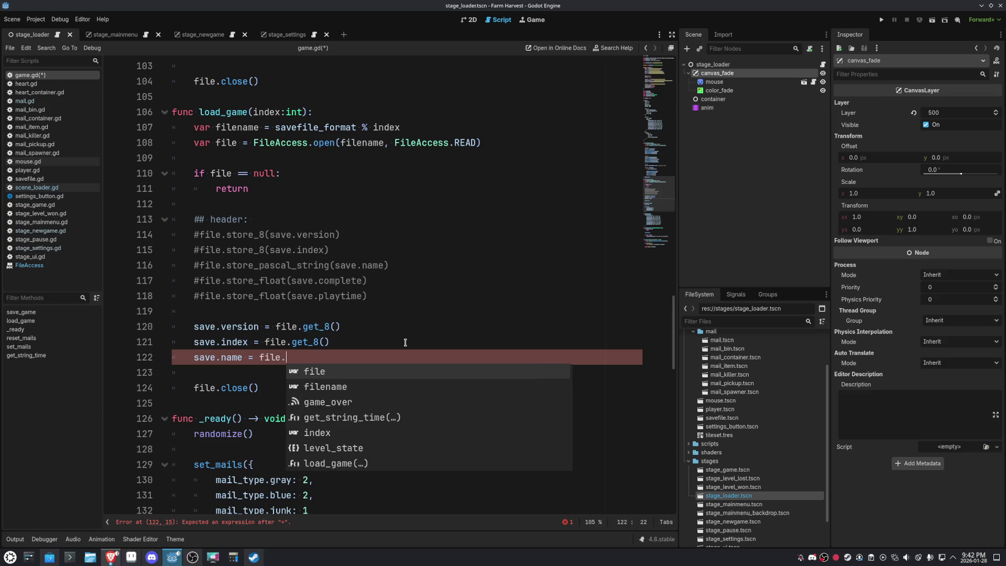
type("get_pa")
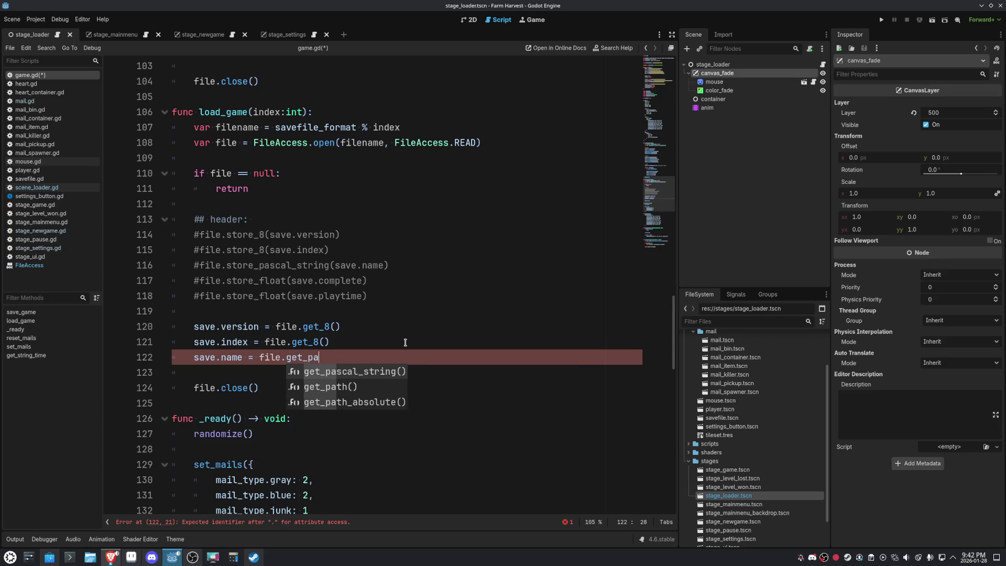
key("Return")
key("Return")
type("save.")
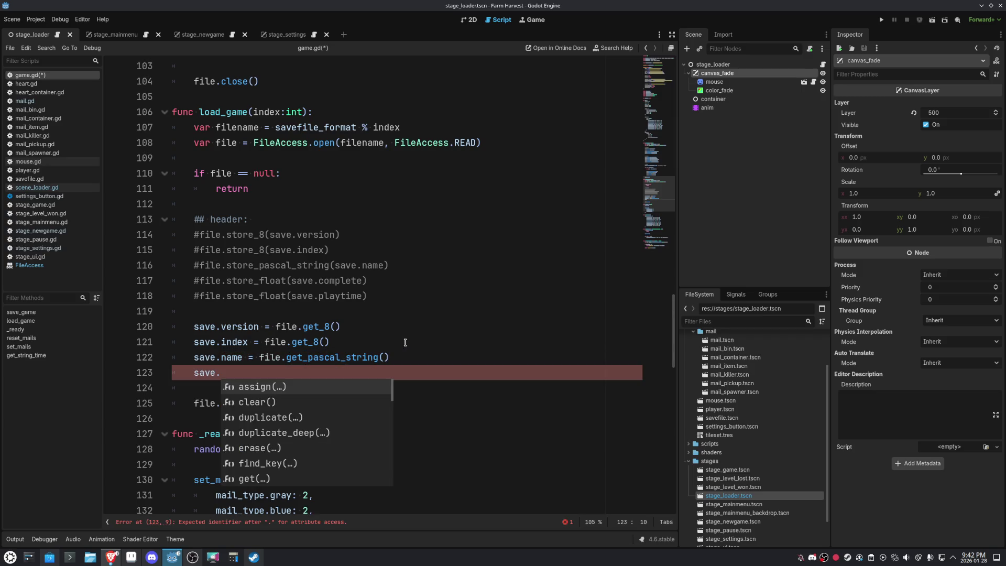
type("comple")
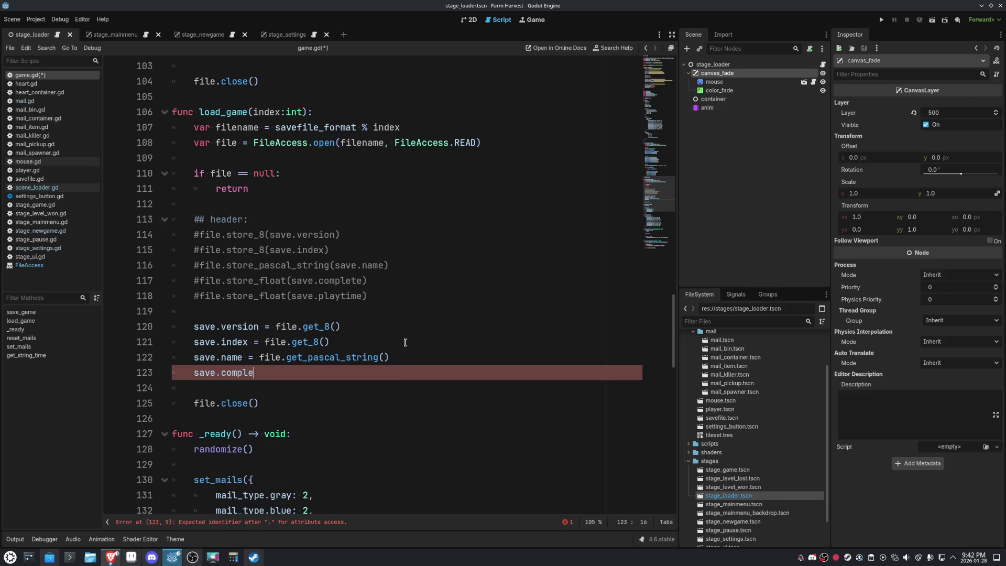
type("te = file.")
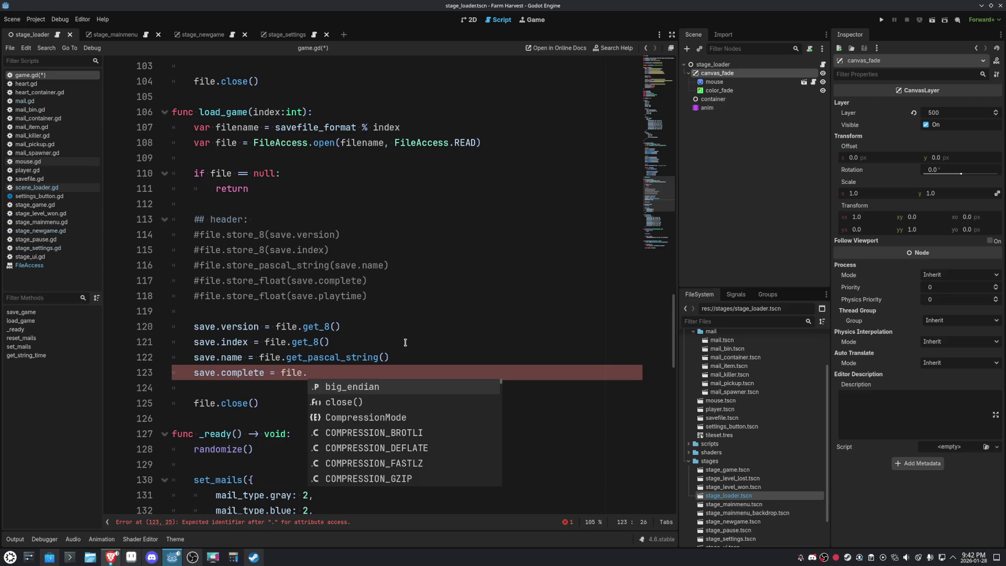
type("get_fl")
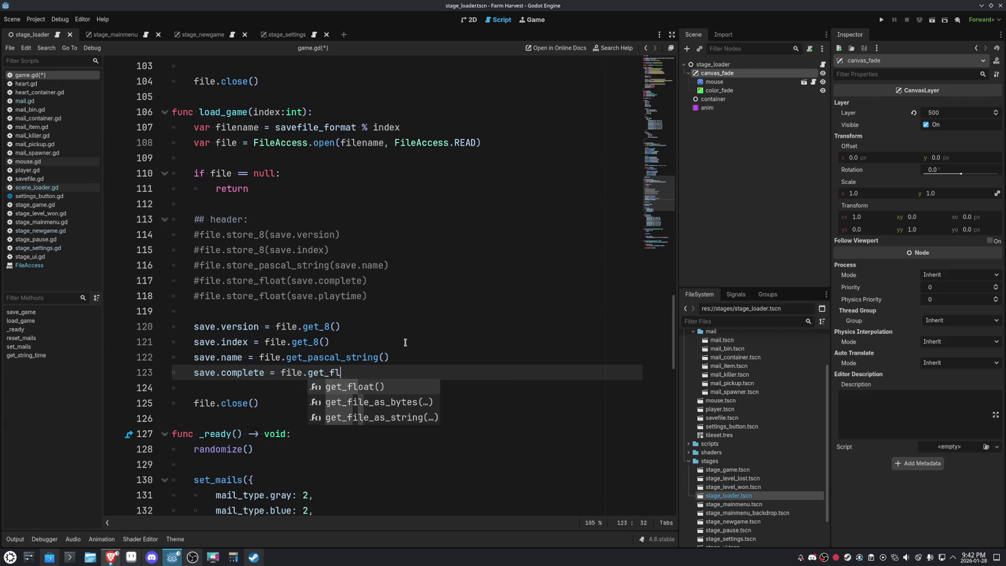
key("Return")
key("Return")
type("save.")
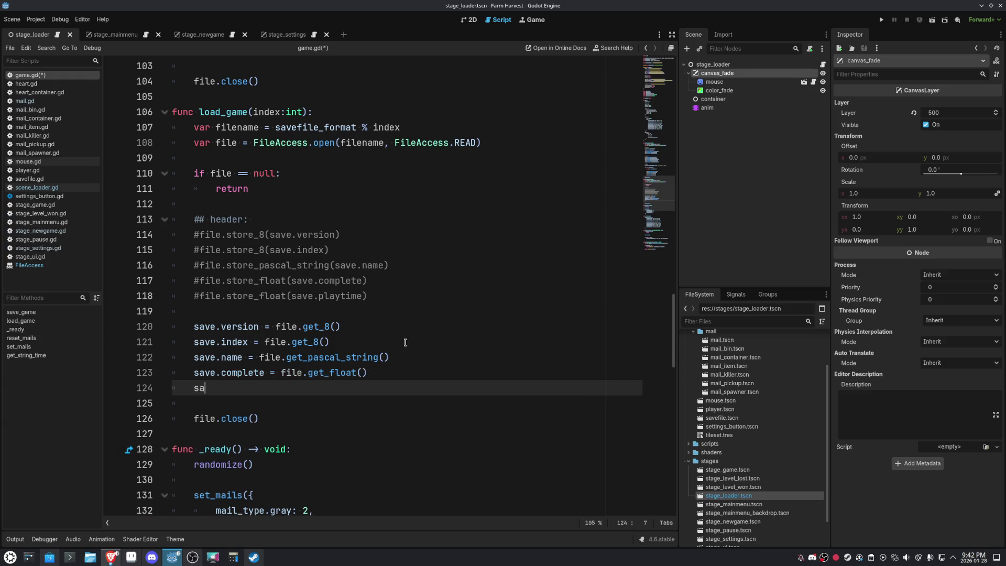
key("Escape")
type("playtime ")
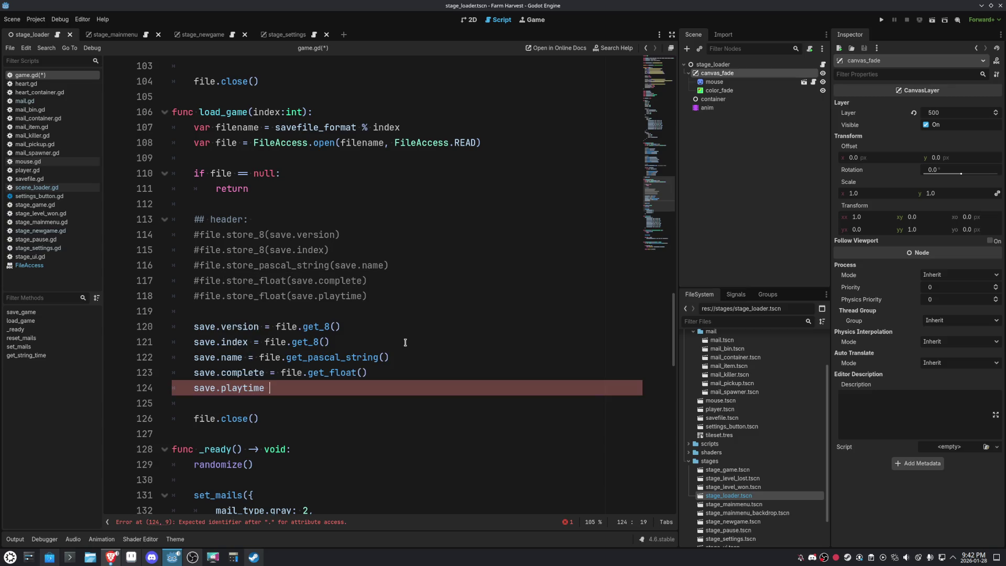
type("= file.get_fl")
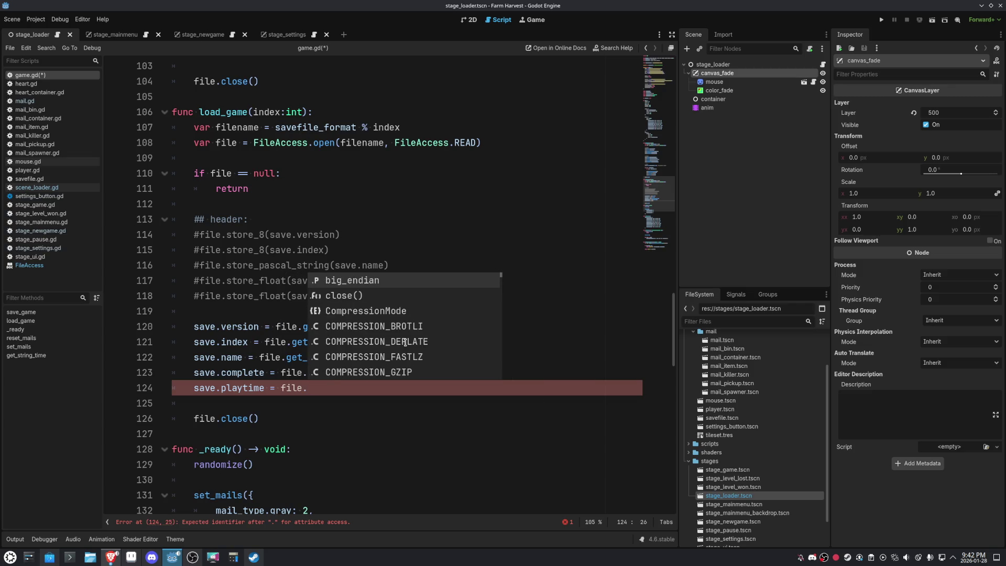
key("Return")
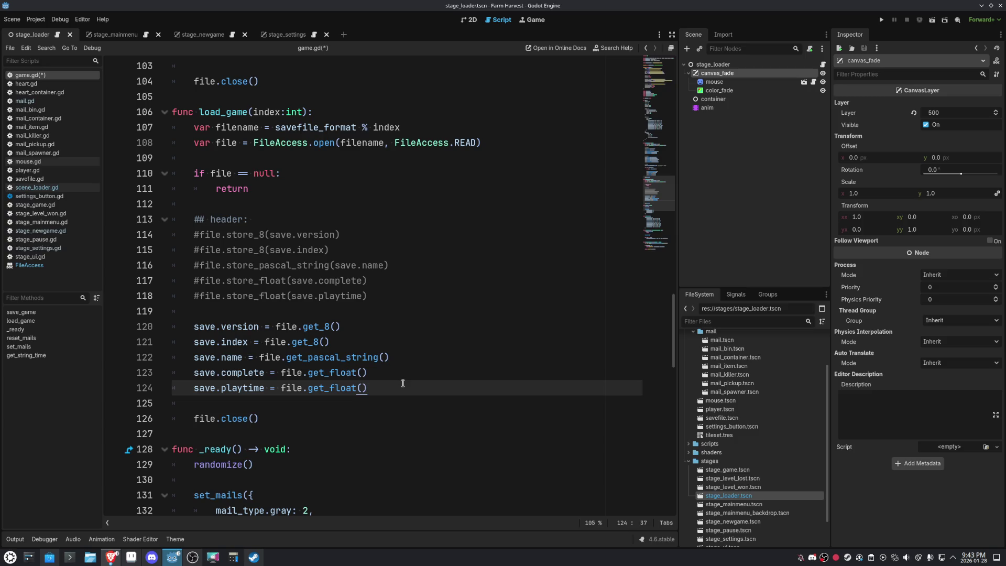
Delete the old commented header store lines, leaving a single '#' header comment.
left_click(378, 296)
left_click(383, 282)
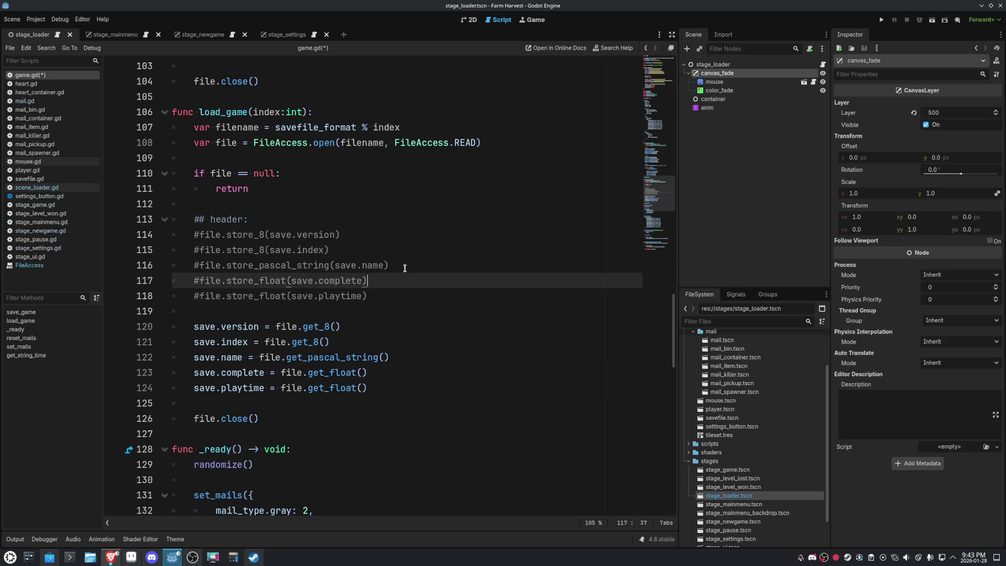
left_click(411, 263)
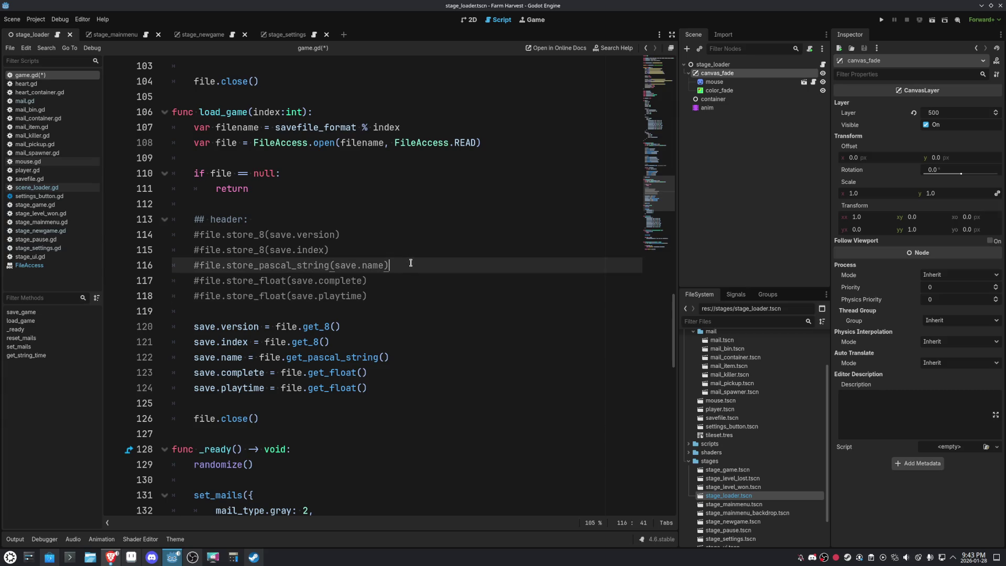
left_click(387, 248)
left_click(393, 235)
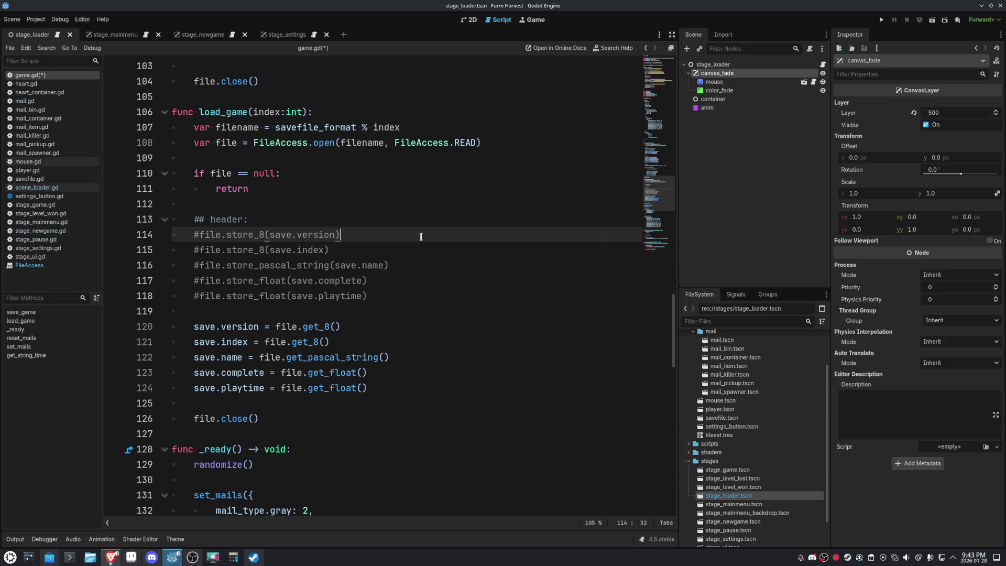
key("ctrl+shift+k")
key("ctrl+shift+k")
key("ctrl+shift+k")
key("Delete")
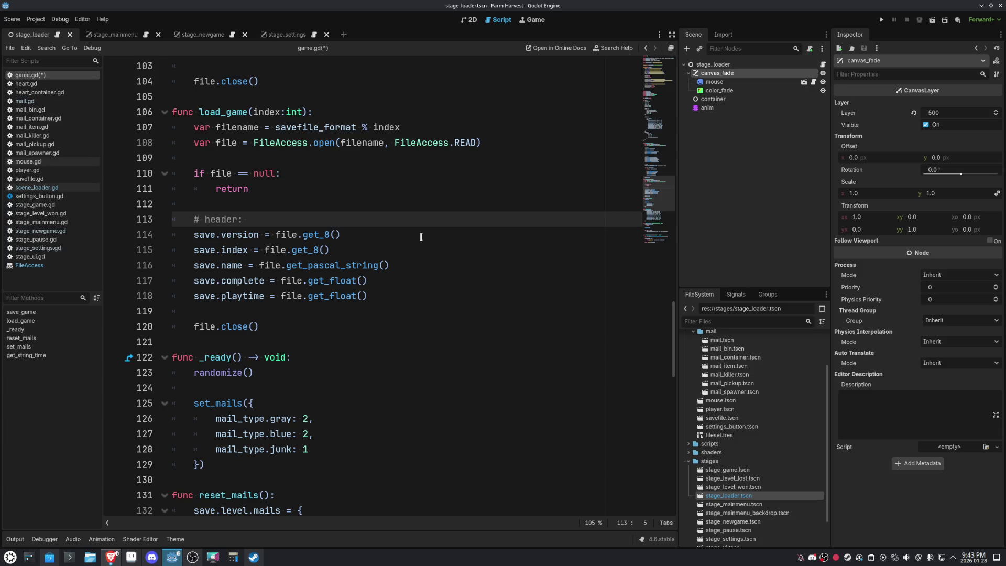
type("##")
key("BackSpace")
key("BackSpace")
Copy save_game's # player: block below the playtime read in load_game and comment it out.
scroll(430, 270, "up", 10)
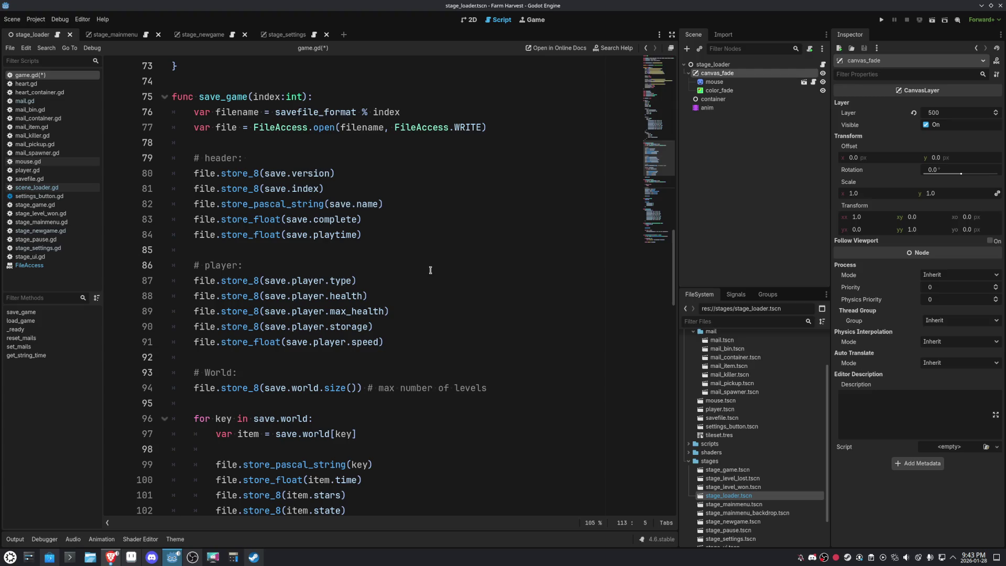
mouse_move(391, 341)
left_mouse_down()
mouse_move(220, 296)
mouse_move(193, 265)
left_mouse_up()
key("ctrl+c")
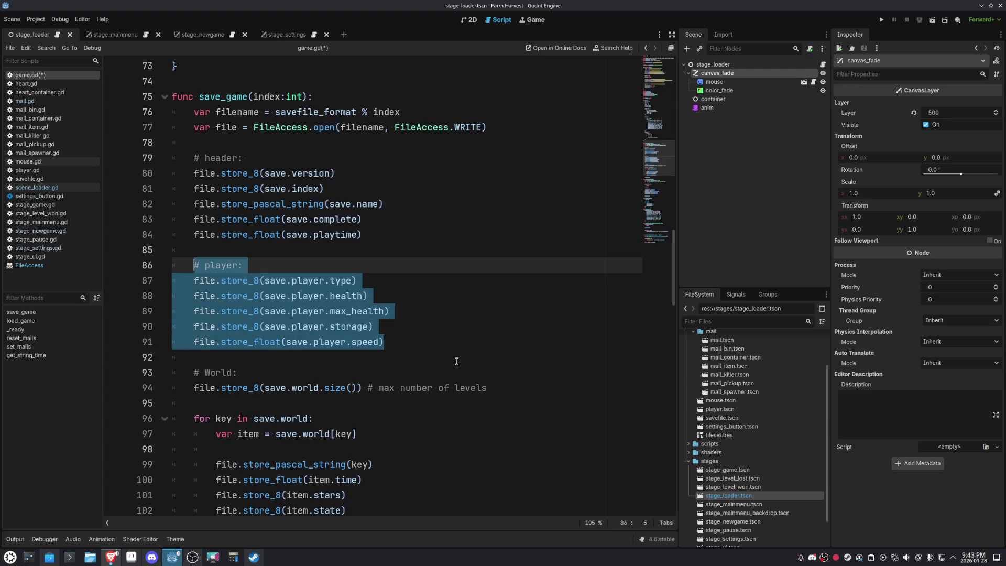
scroll(456, 361, "down", 8)
left_click(398, 389)
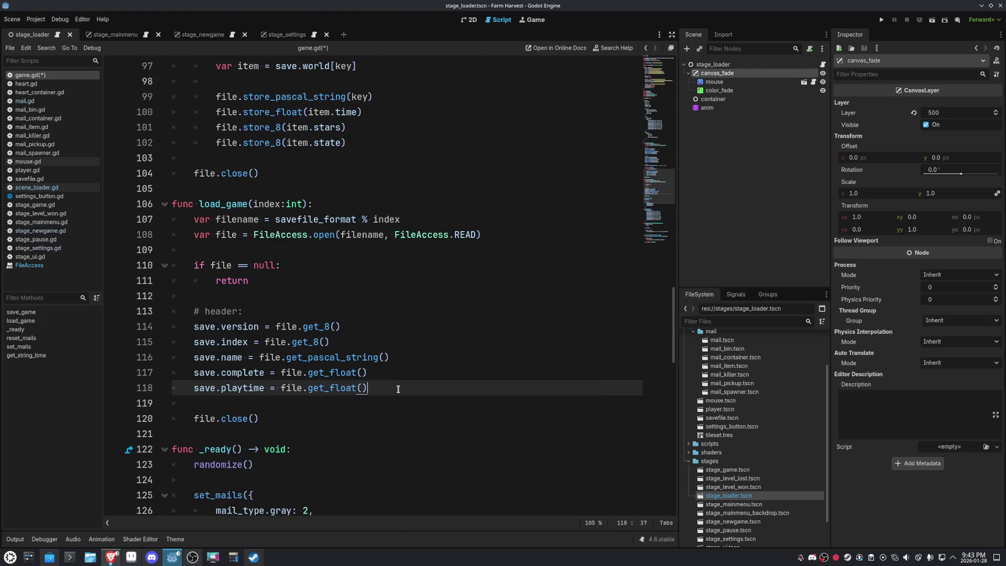
key("Return")
key("Return")
key("ctrl+v")
scroll(393, 386, "down", 3)
key("ctrl+shift+Left")
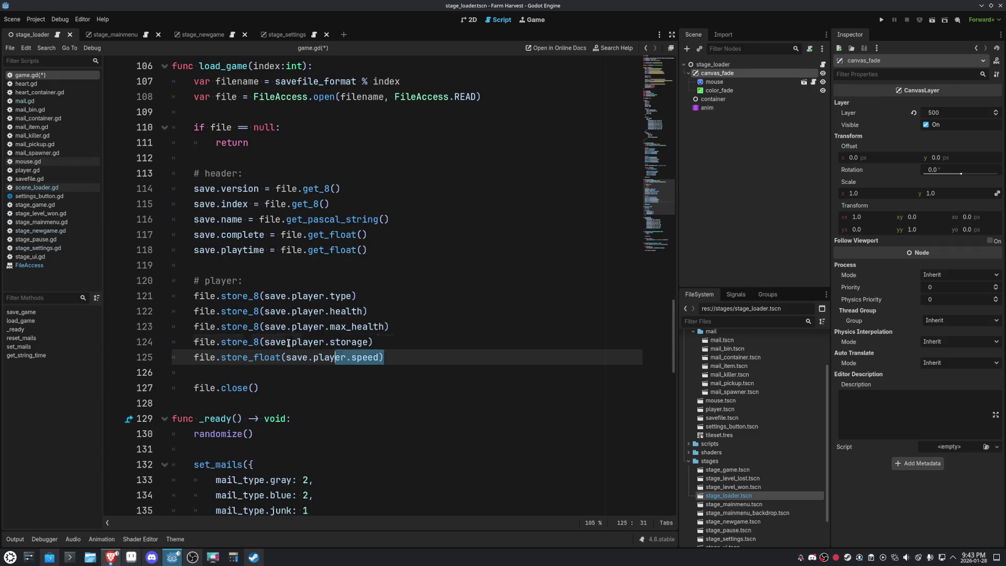
left_click_drag(312, 348, 96, 285)
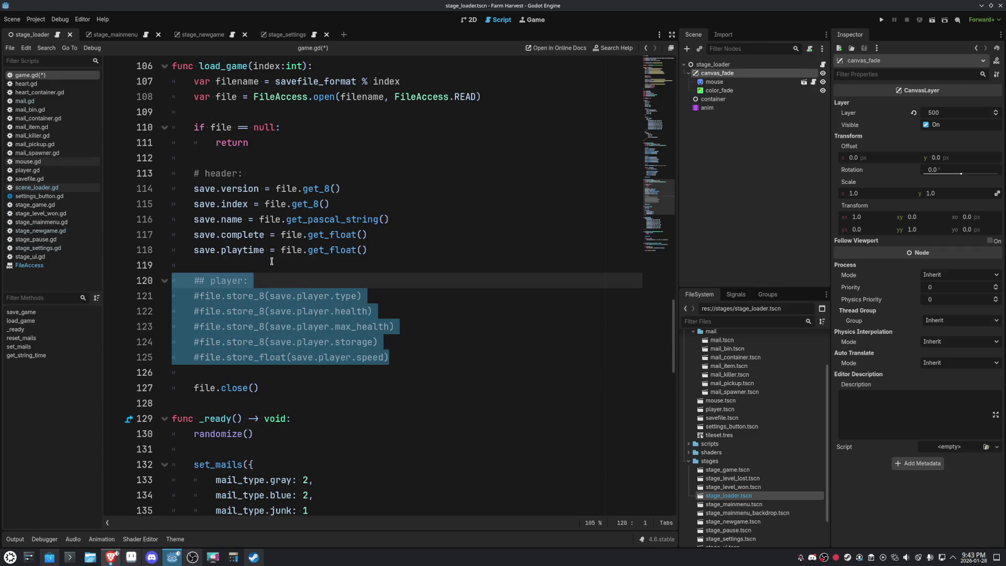
key("ctrl+k")
Read save.player.type and save.player.health with file.get_8().
left_click(292, 280)
key("Return")
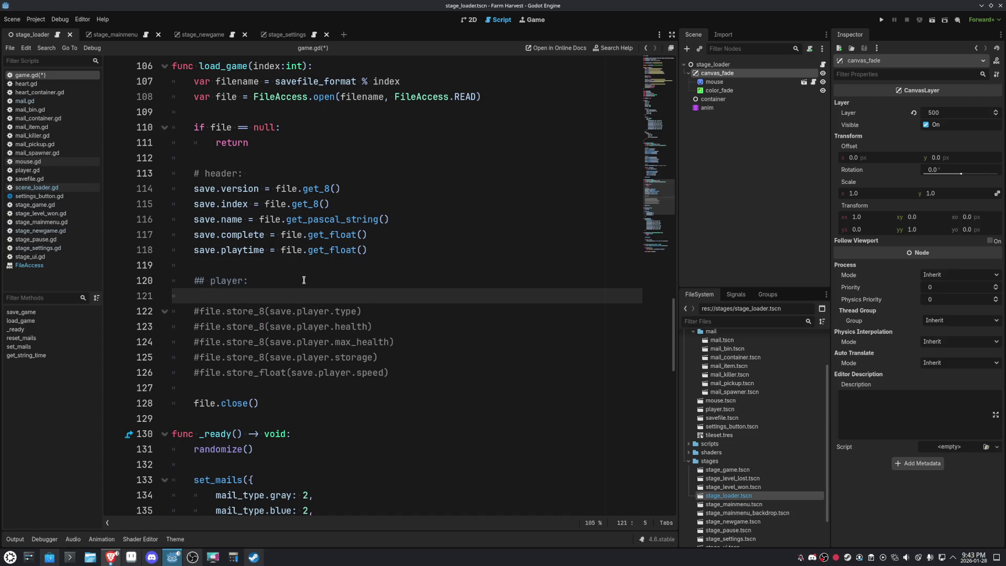
key("Up")
key("ctrl+k")
key("Down")
type("save.play")
type("er.typ")
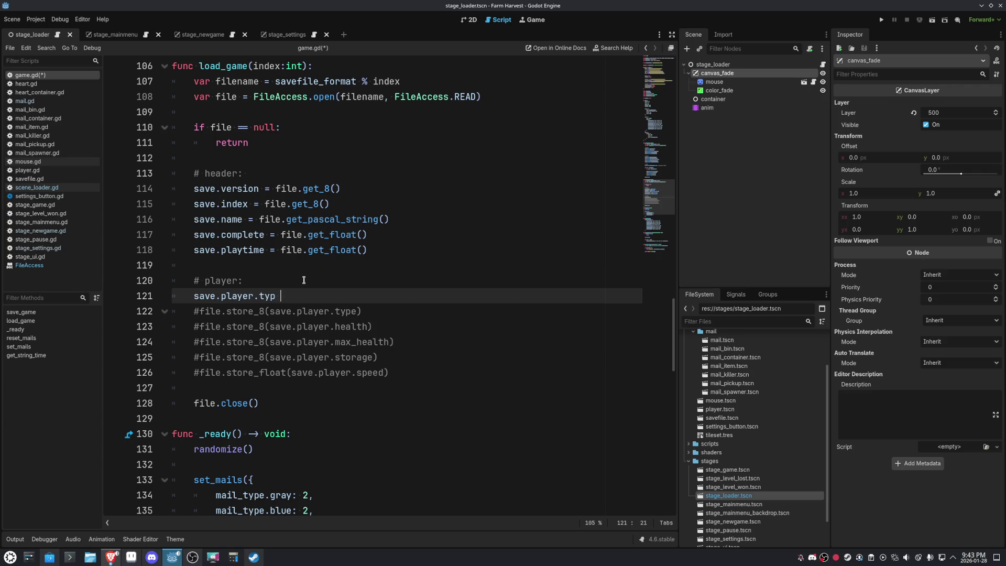
type("e = file.get_")
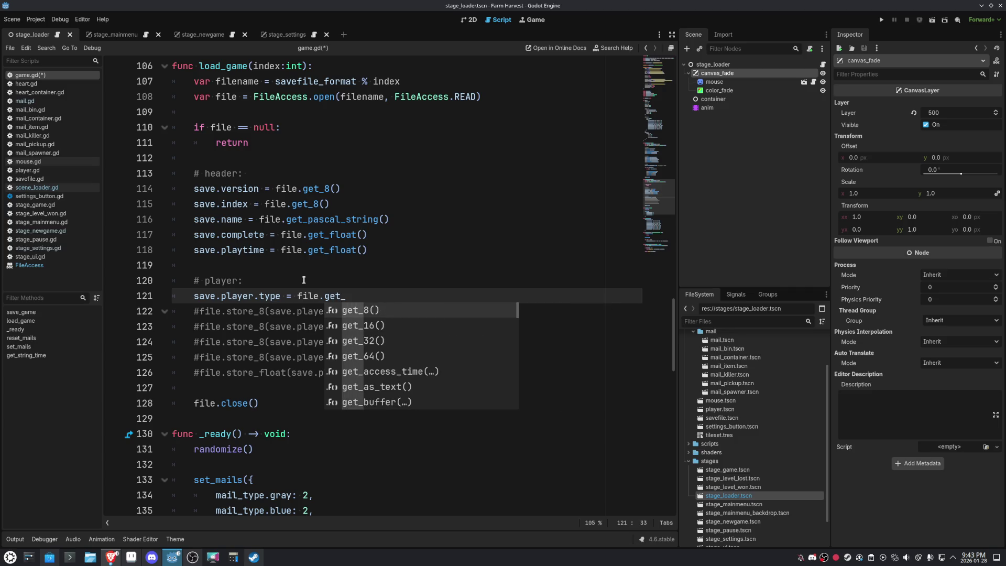
key("Return")
key("Return")
type("save,o")
key("BackSpace")
key("BackSpace")
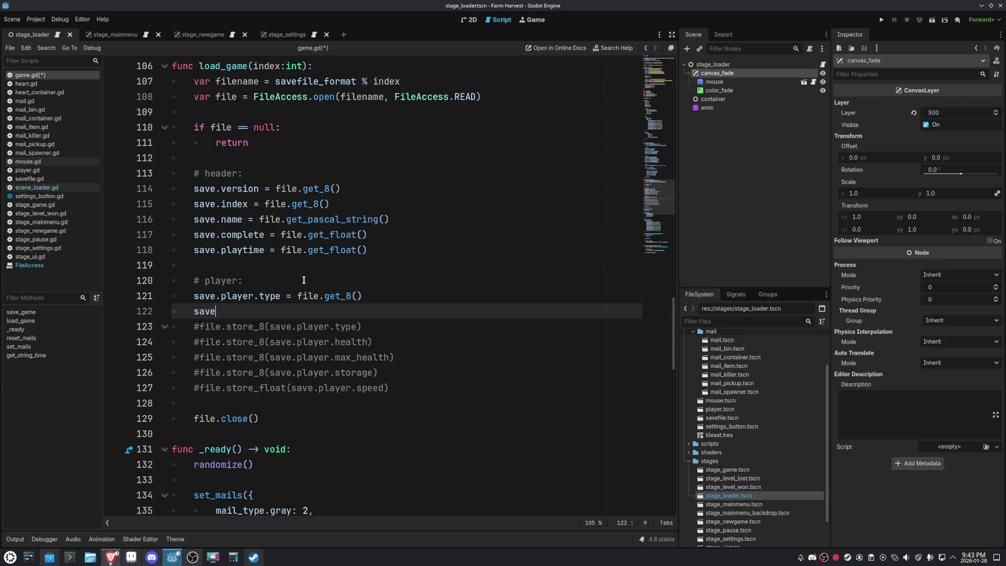
type(".player.")
type("health = file.")
type("get")
key("Return")
key("Return")
Add save.player.max_health = file.get_8() using the name copied from the commented block.
type("save.playe")
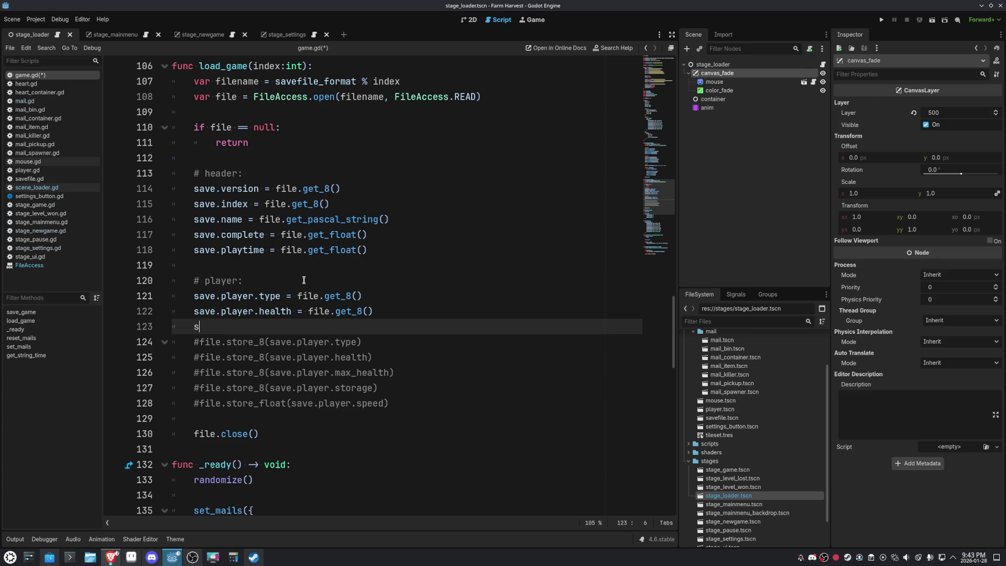
type("r.")
key("Escape")
left_click(365, 373)
double_click(365, 373)
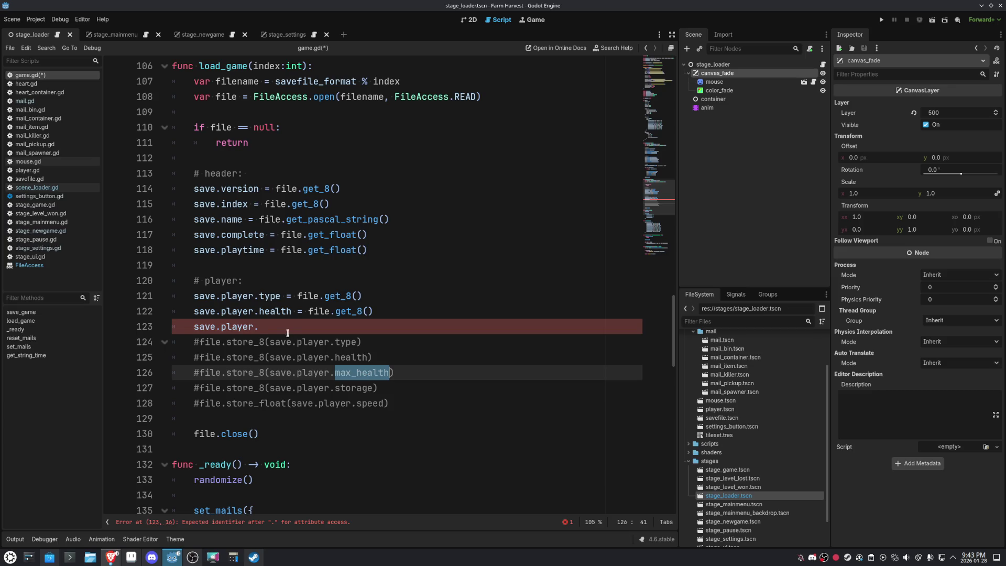
key("ctrl+c")
key("Up")
key("Up")
key("Up")
key("ctrl+v")
type("= fi")
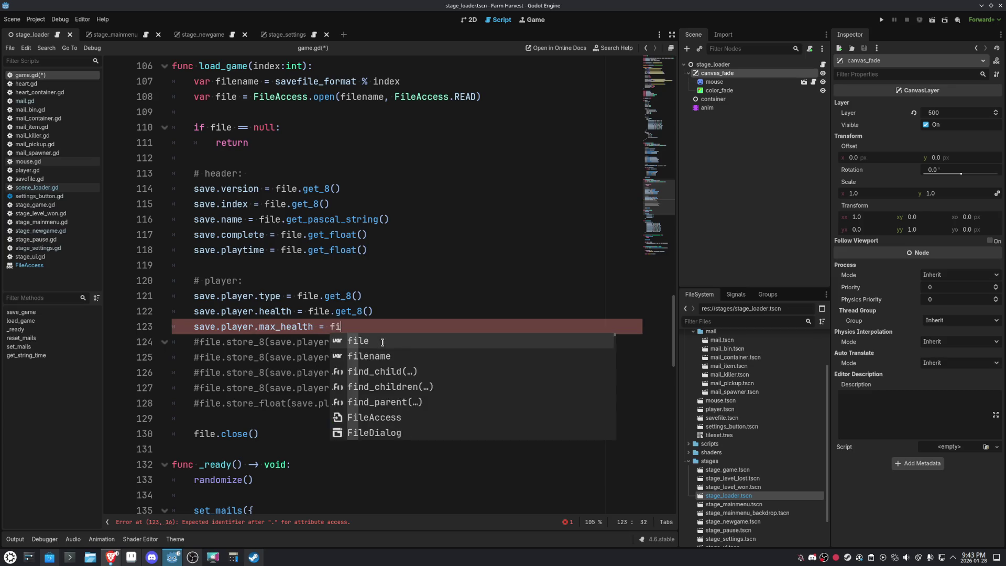
type("le.get")
key("Return")
key("Return")
key("Return")
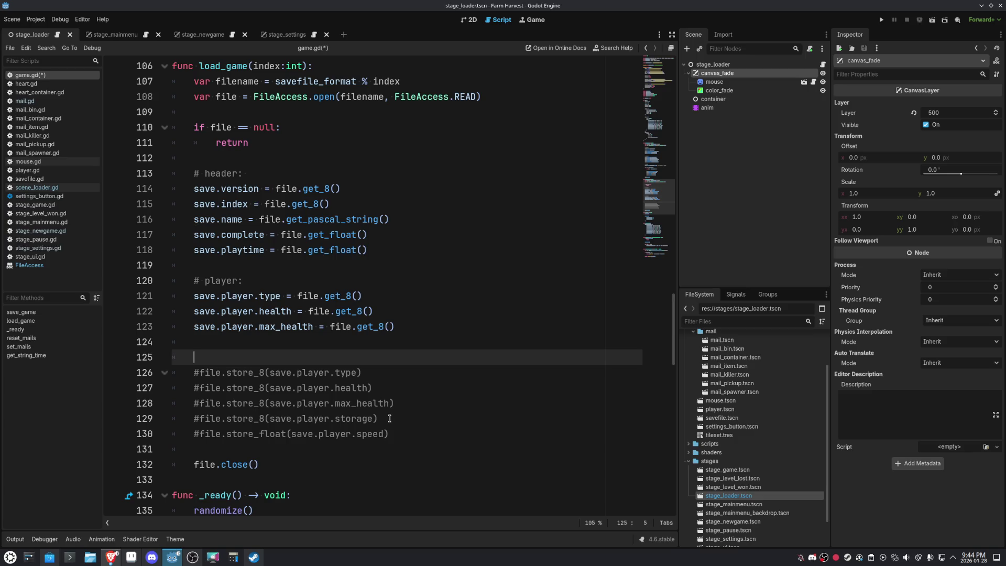
Duplicate the max_health line and change it to read save.player.storage with get_8().
mouse_move(409, 329)
left_mouse_down()
mouse_move(236, 311)
mouse_move(194, 326)
left_mouse_up()
key("ctrl+c")
left_click(229, 343)
key("ctrl+v")
double_click(358, 418)
left_click(299, 342)
double_click(299, 342)
key("ctrl+v")
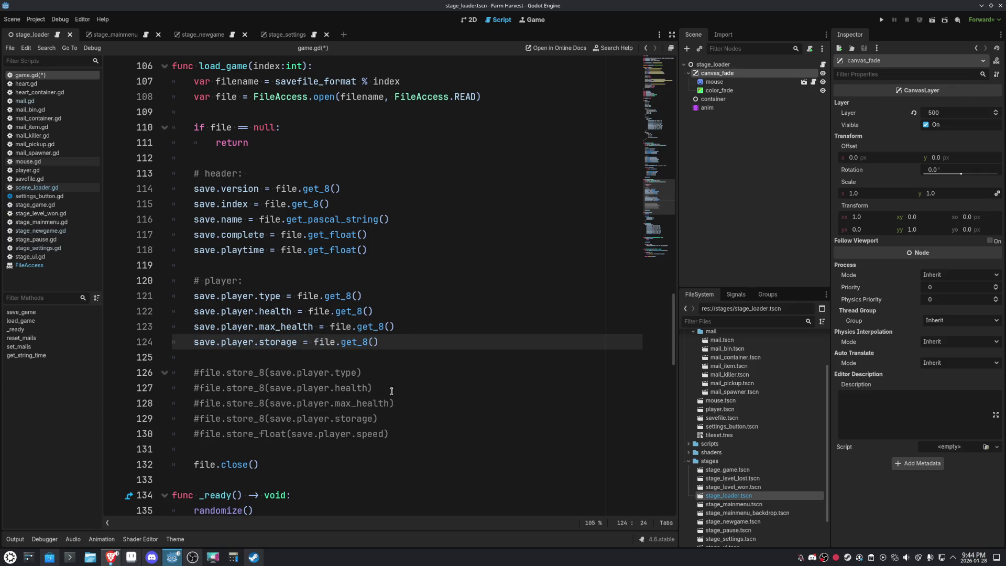
Read save.player.speed with file.get_float() below the storage read.
left_click_drag(384, 434, 292, 434)
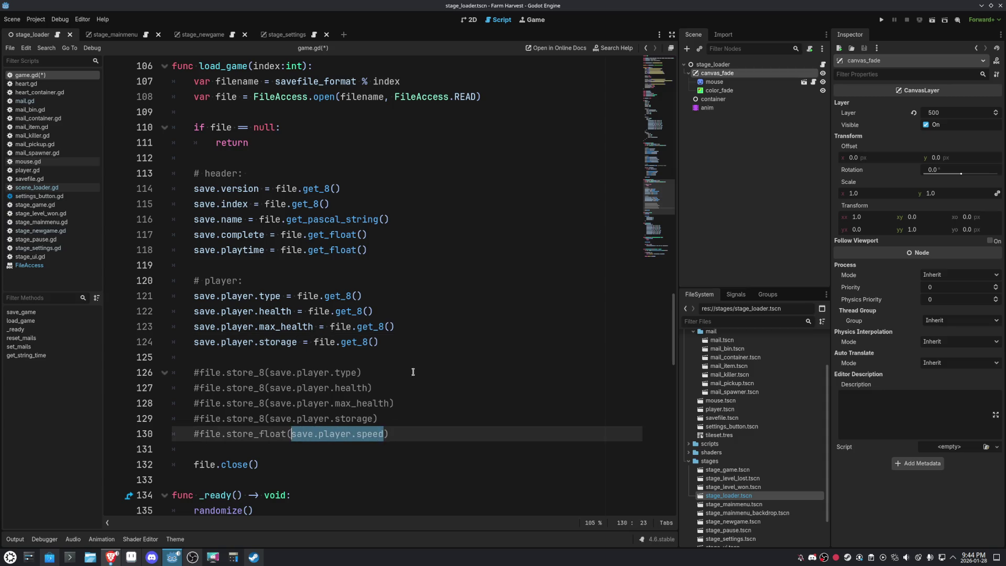
key("ctrl+c")
left_click(415, 342)
key("Return")
key("ctrl+v")
type("= file")
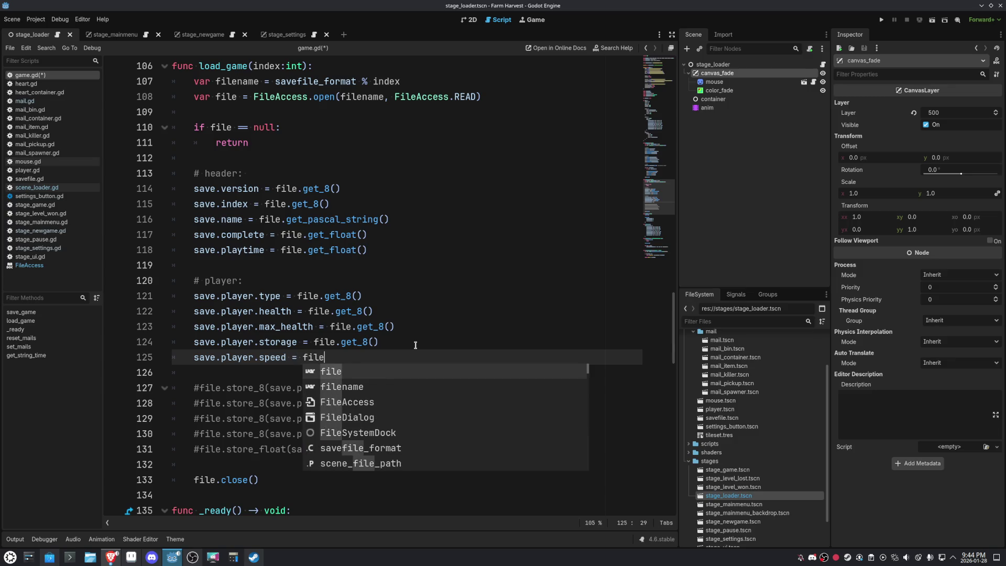
type(".get_fl")
key("Return")
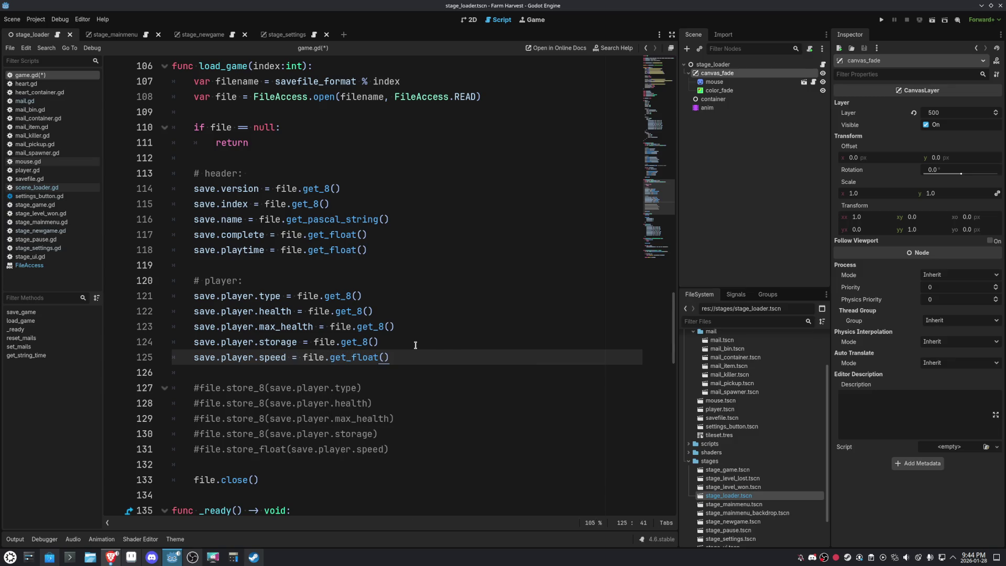
Delete the leftover commented player lines.
left_click(415, 449)
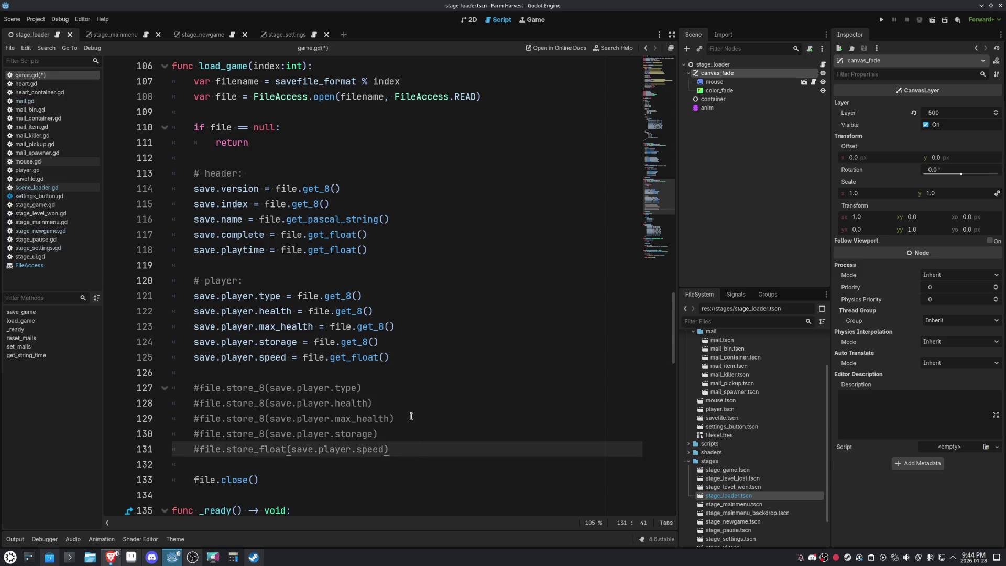
mouse_move(389, 449)
left_mouse_down()
mouse_move(173, 432)
mouse_move(136, 391)
left_mouse_up()
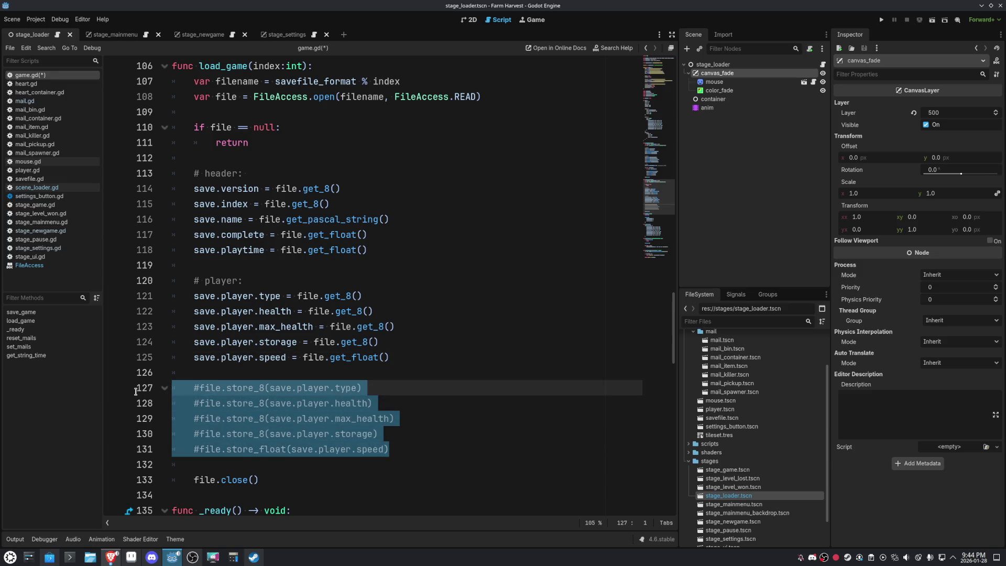
key("BackSpace")
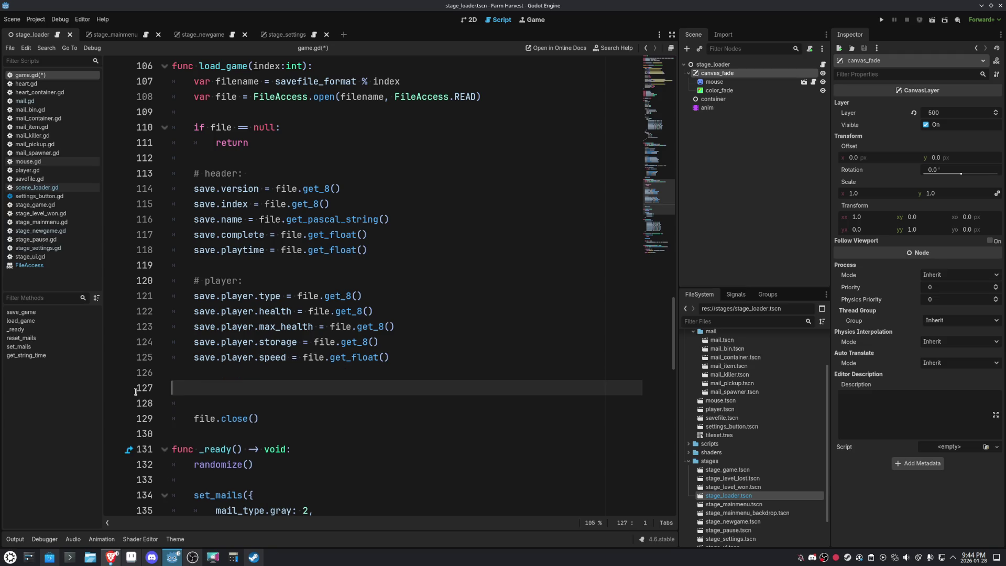
Paste save_game's World block into load_game and comment it out.
scroll(455, 361, "up", 10)
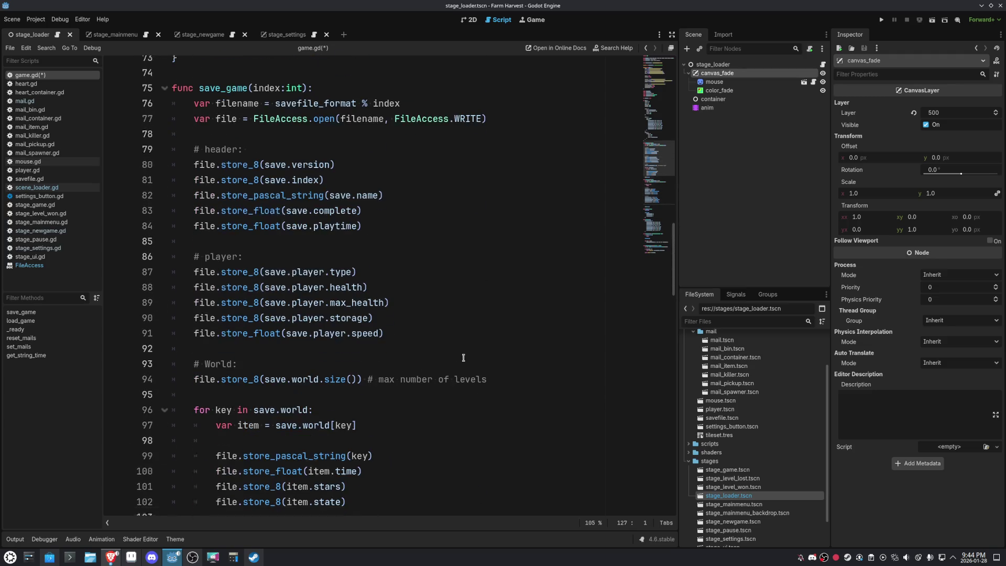
scroll(261, 275, "down", 2)
left_click_drag(193, 235, 356, 373)
scroll(445, 374, "down", 6)
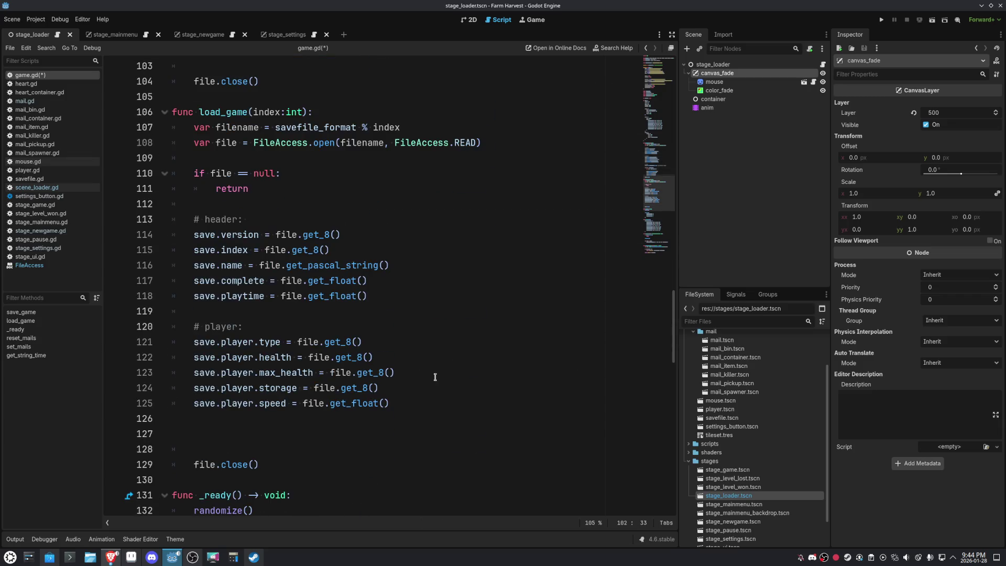
left_click(381, 435)
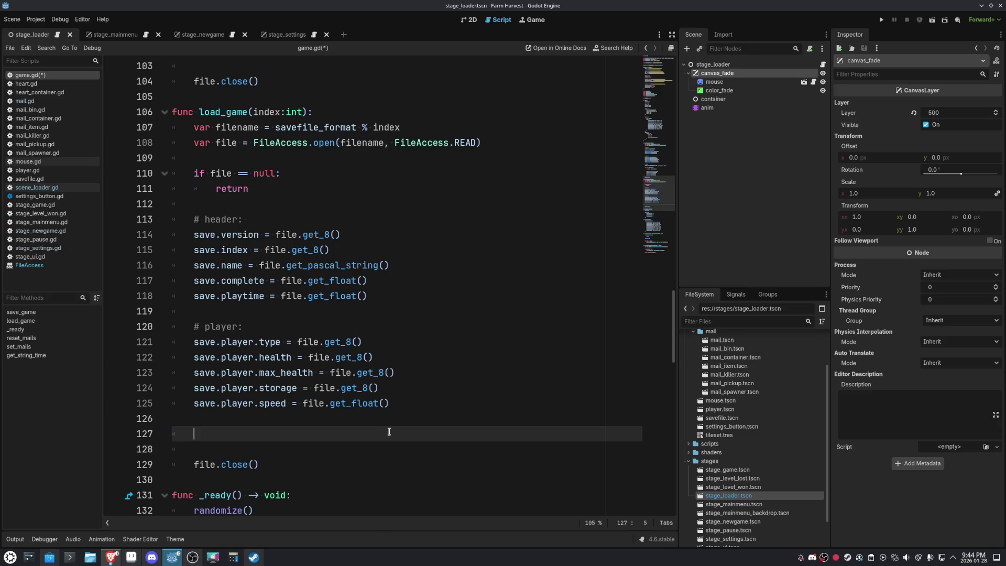
key("ctrl+v")
scroll(400, 430, "down", 2)
mouse_move(398, 414)
left_mouse_down()
mouse_move(314, 399)
mouse_move(111, 297)
left_mouse_up()
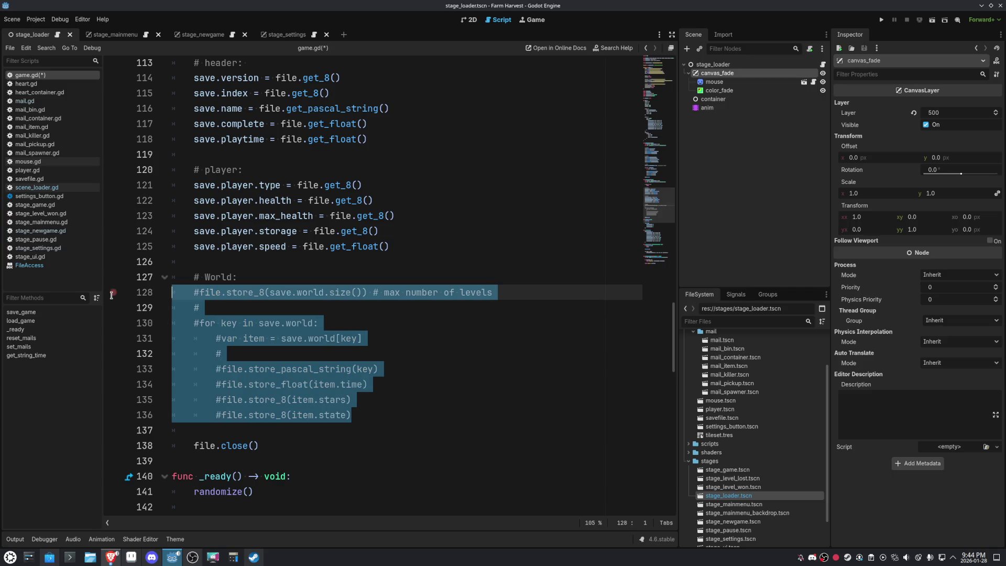
key("ctrl+k")
Add var level_count = file.store_8() below the World comment.
left_click(303, 274)
key("Return")
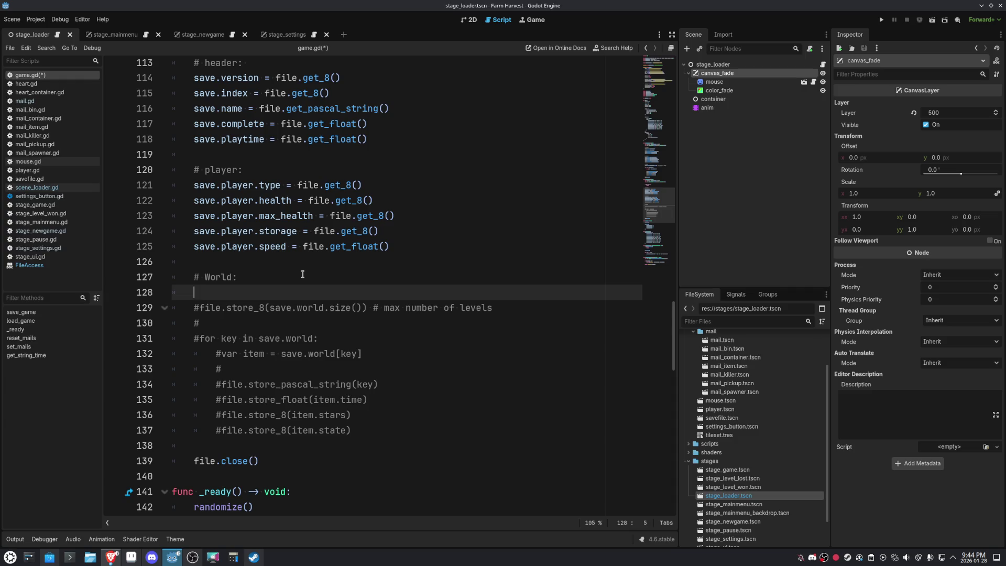
type("var ")
type("levels ")
type("=")
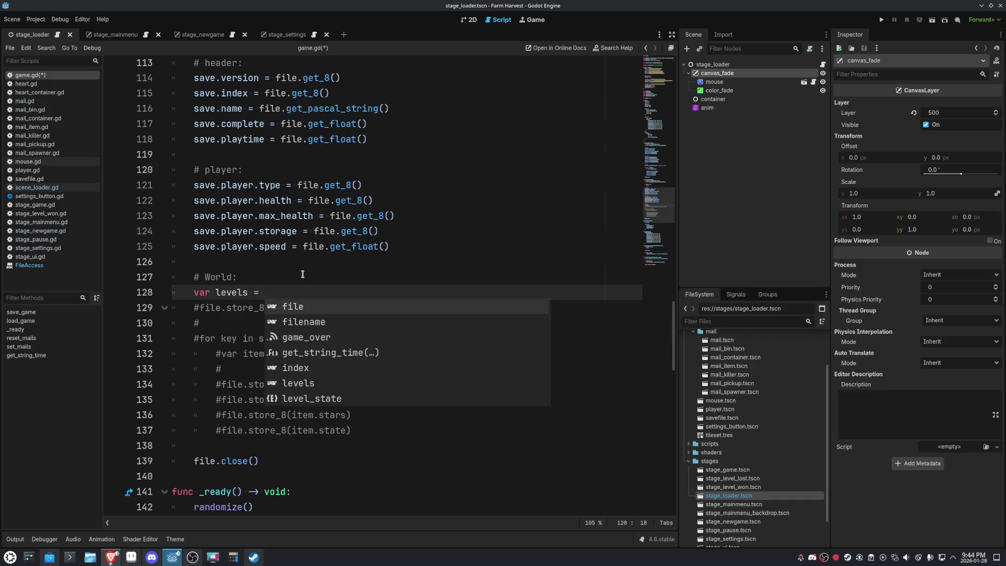
key("BackSpace")
key("BackSpace")
key("BackSpace")
type("_count =")
key("Escape")
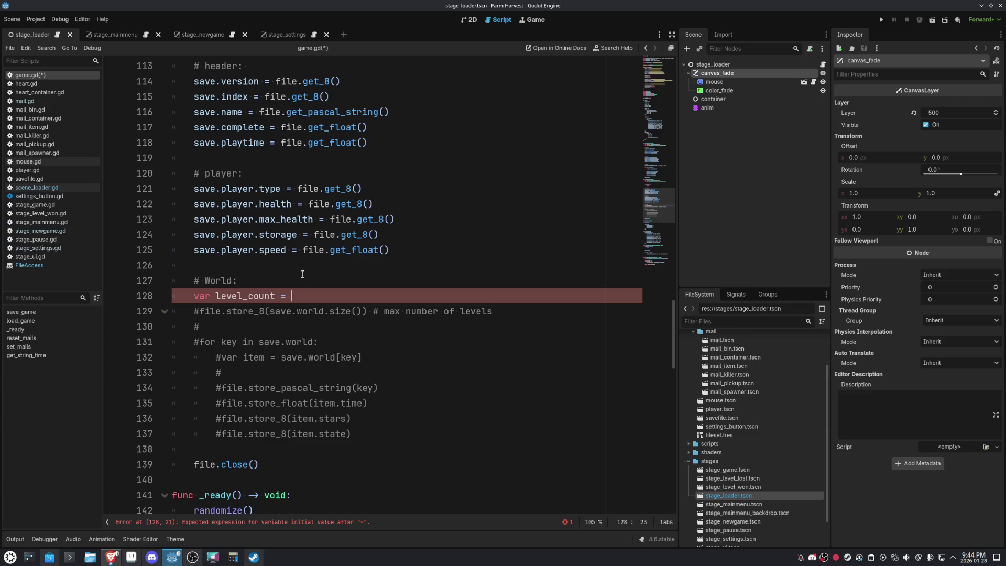
type("file.stor")
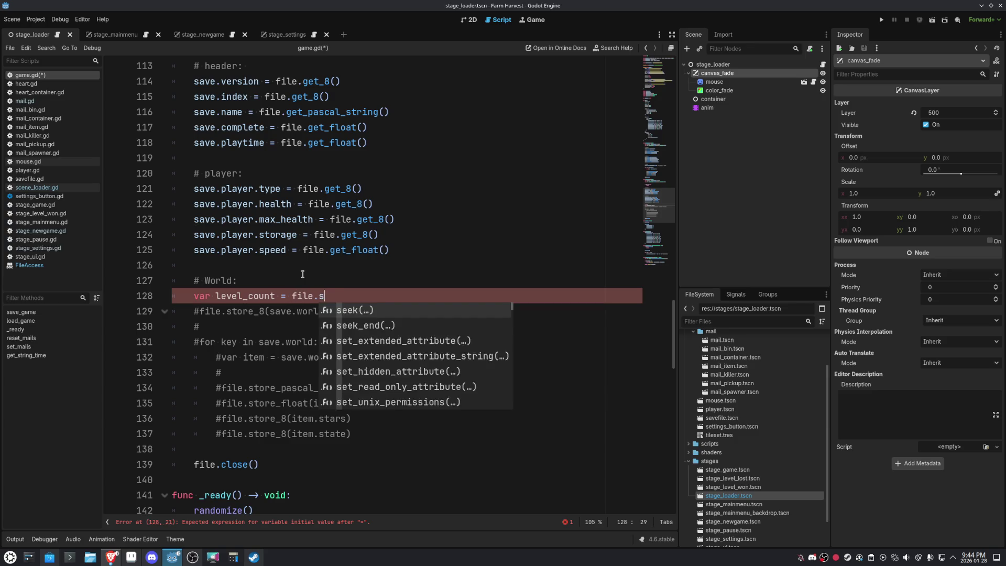
key("Return")
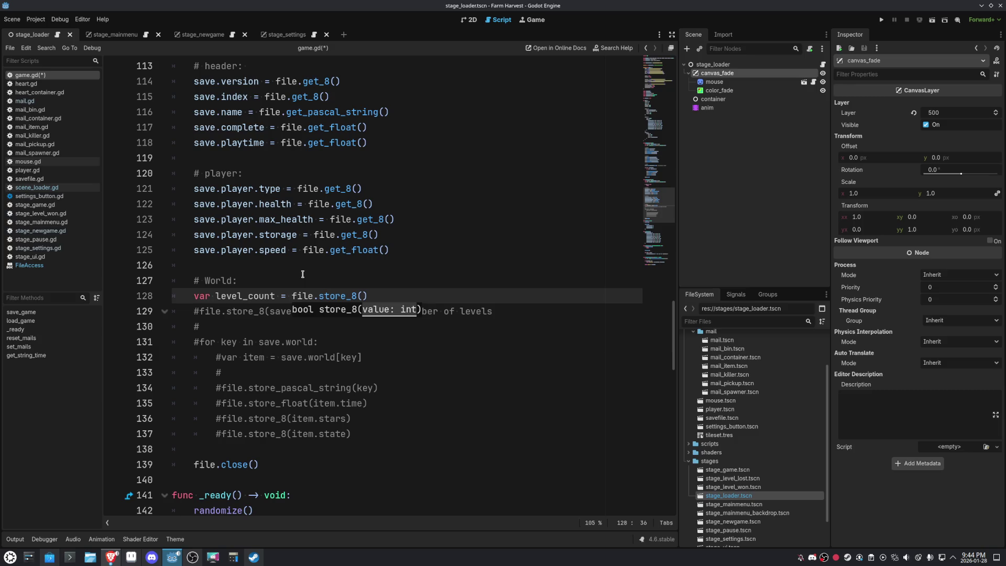
key("End")
key("Return")
key("Return")
Add a for index in range(level_count): loop with a placeholder pass.
type("for index in range(level")
key("Return")
key("End")
type(":")
key("Return")
type("pass")
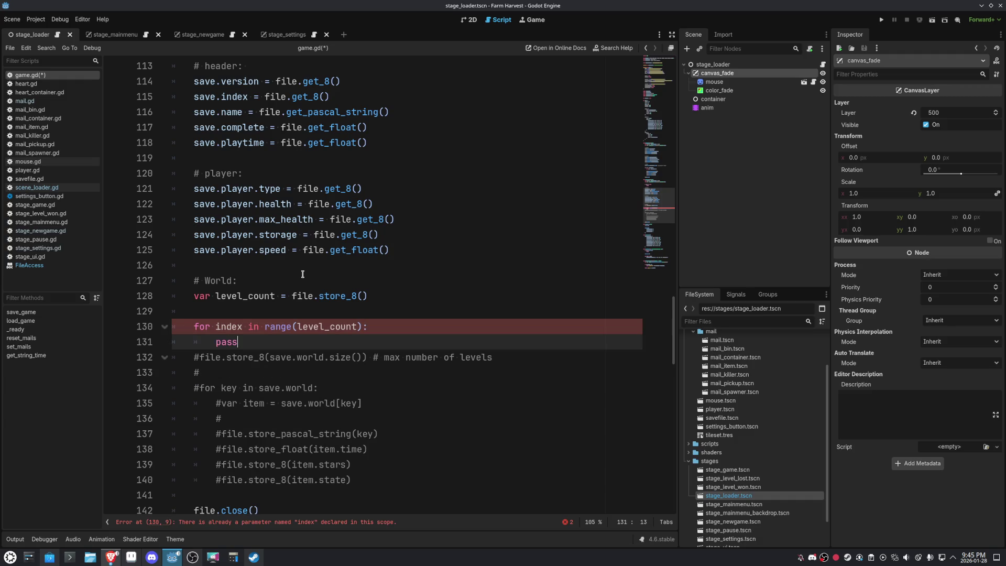
Read each level's key inside the loop with var key = file.get_pascal_string().
scroll(311, 271, "down", 2)
left_click(400, 233)
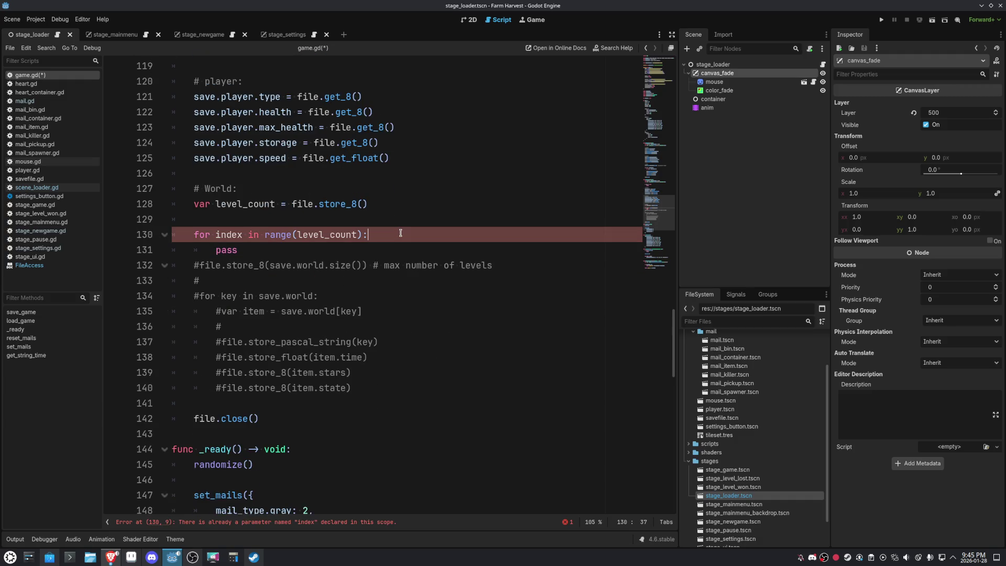
key("Return")
type("var k")
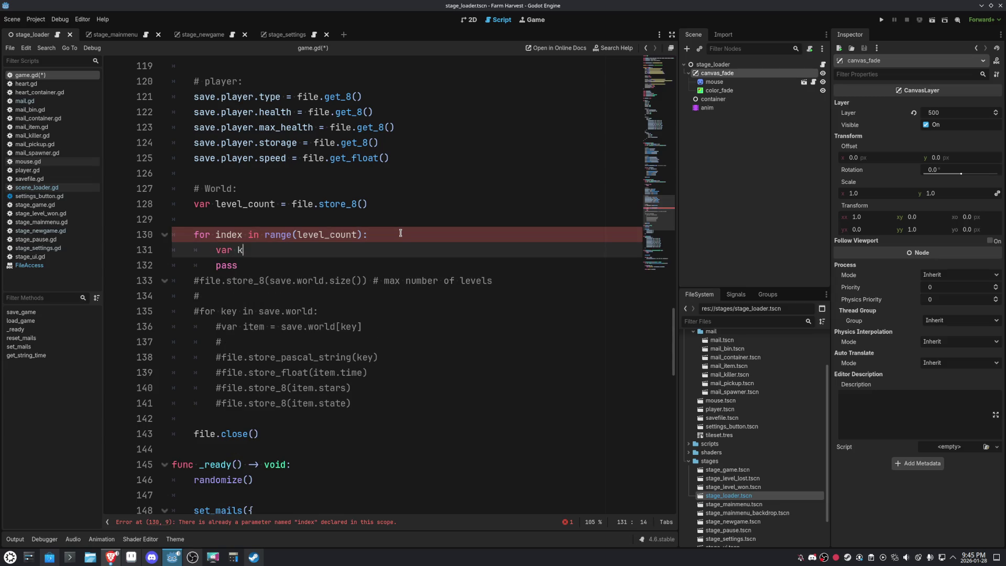
type("ey = ")
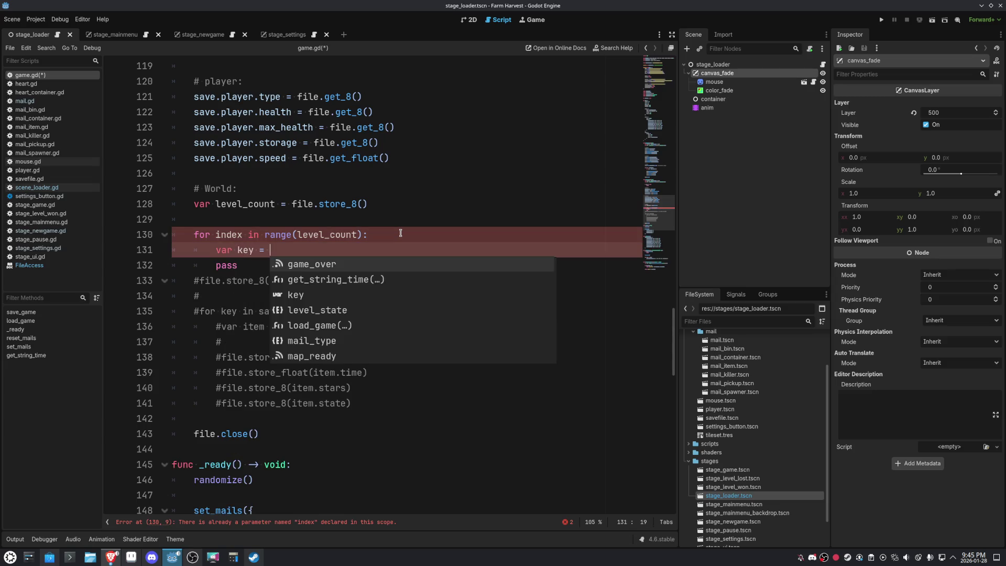
type("file.readst")
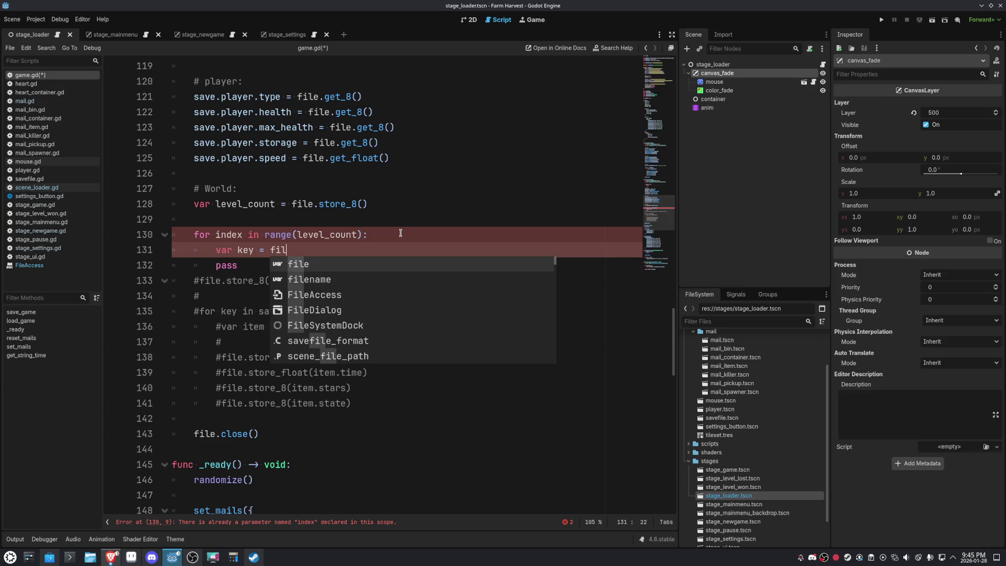
key("BackSpace")
key("BackSpace")
key("BackSpace")
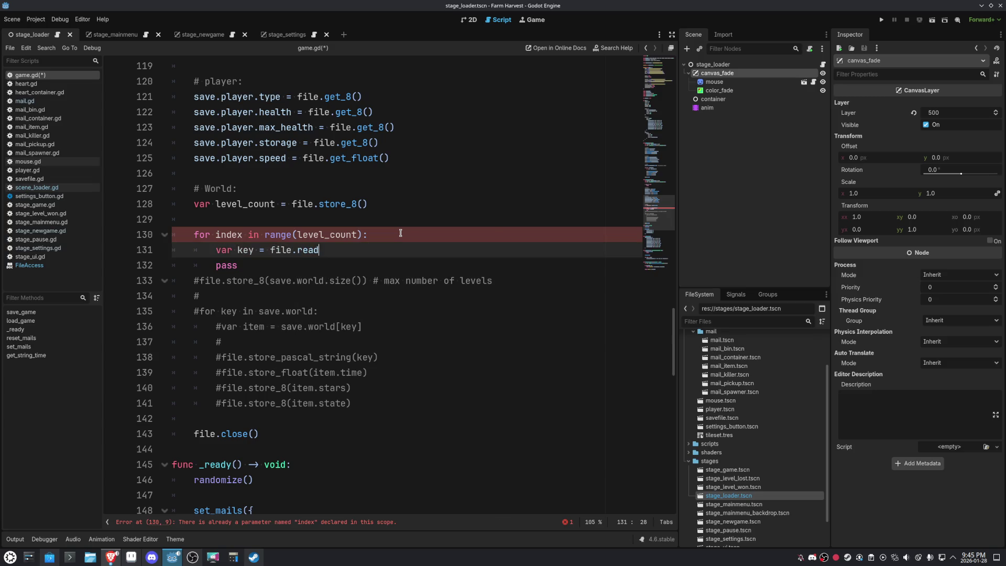
type("get_p")
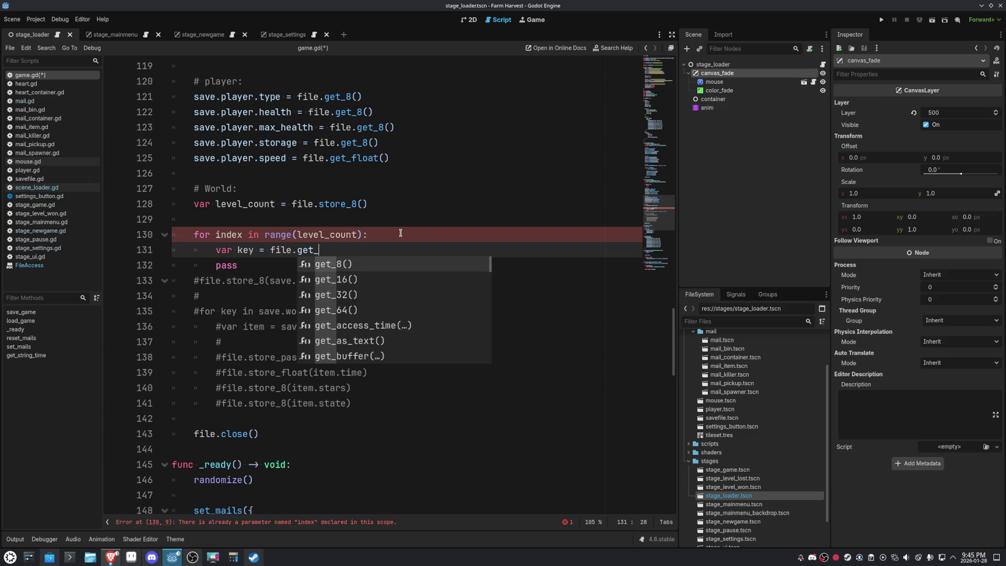
key("Return")
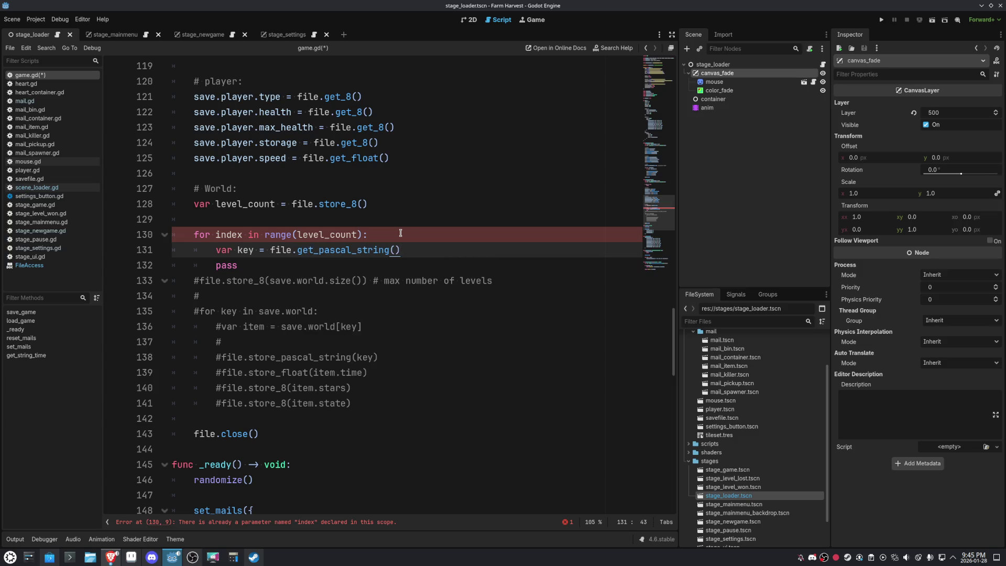
key("Return")
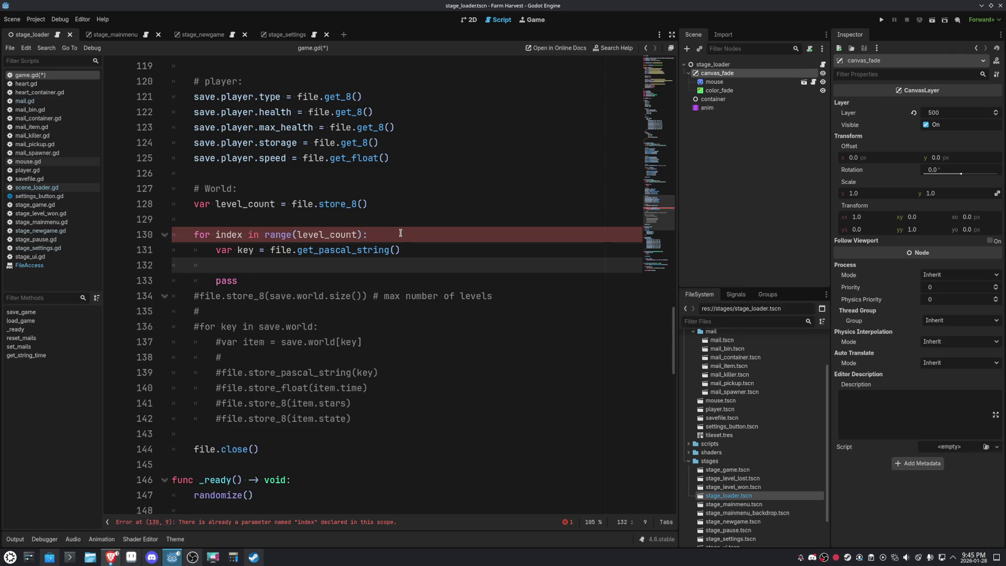
Start a save.world = {} reset line above the loop.
left_click(400, 233)
key("ctrl+shift+Return")
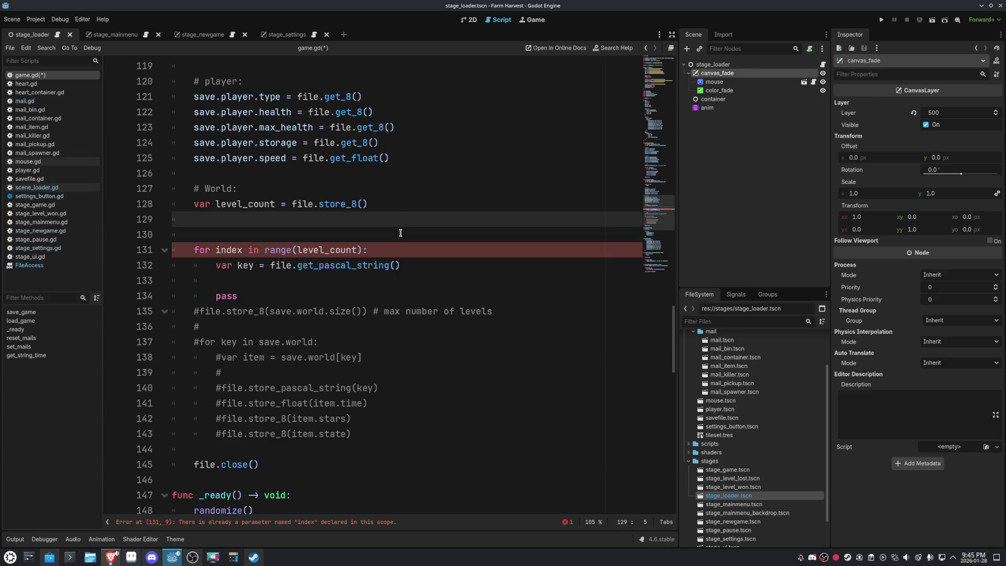
key("ctrl+shift+Return")
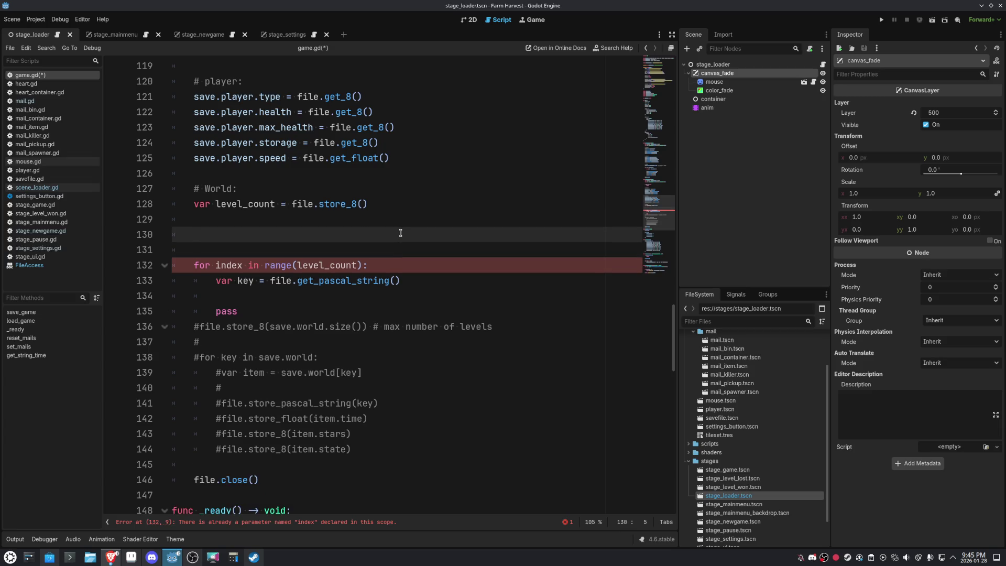
type("save.wr")
type("orld = {")
Move save.world = {} above level_count, comment it # reset world, and remove extra blank lines.
left_click(297, 235)
key("alt+Up")
key("alt+Up")
type("# reset world")
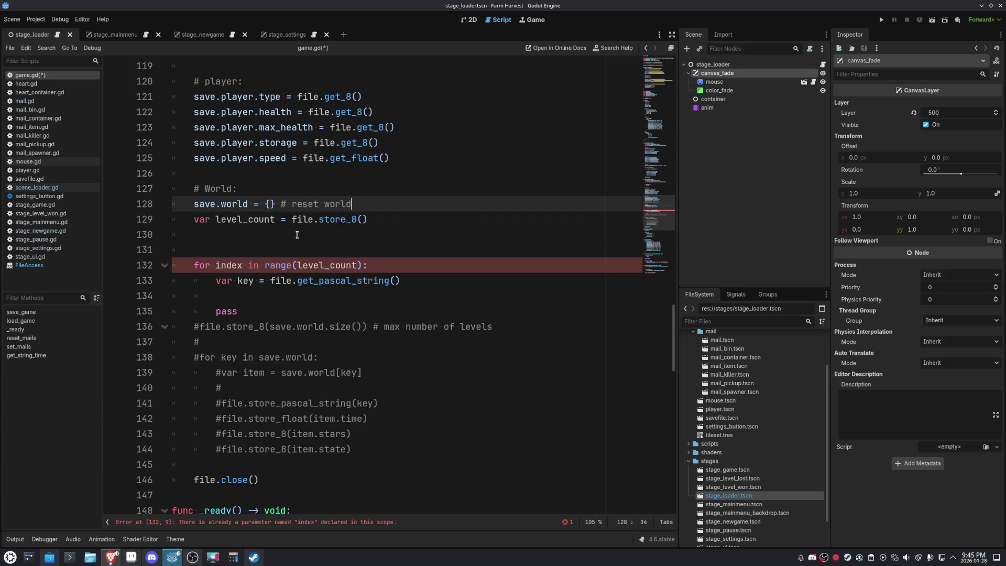
key("Return")
key("Down")
key("Down")
key("ctrl+shift+k")
key("ctrl+shift+k")
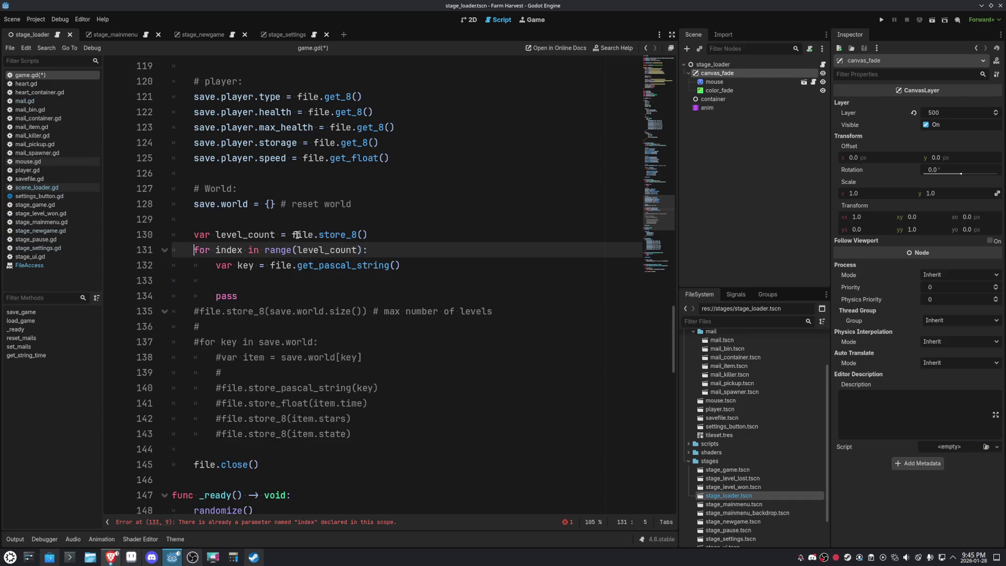
Rename the loop variable from index to lvl_index.
left_click(303, 284)
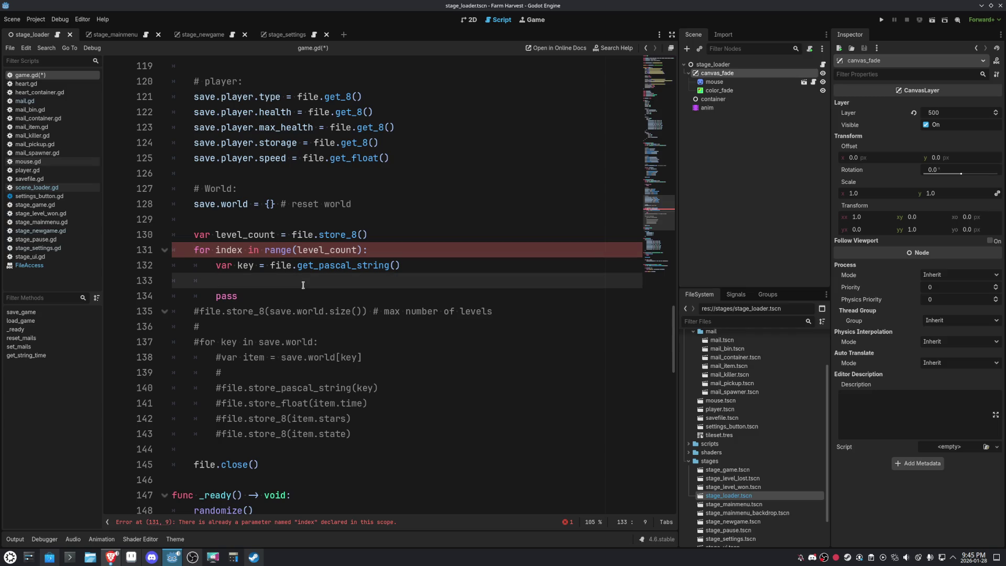
key("Up")
key("Up")
type("lvl_")
scroll(330, 304, "up", 1)
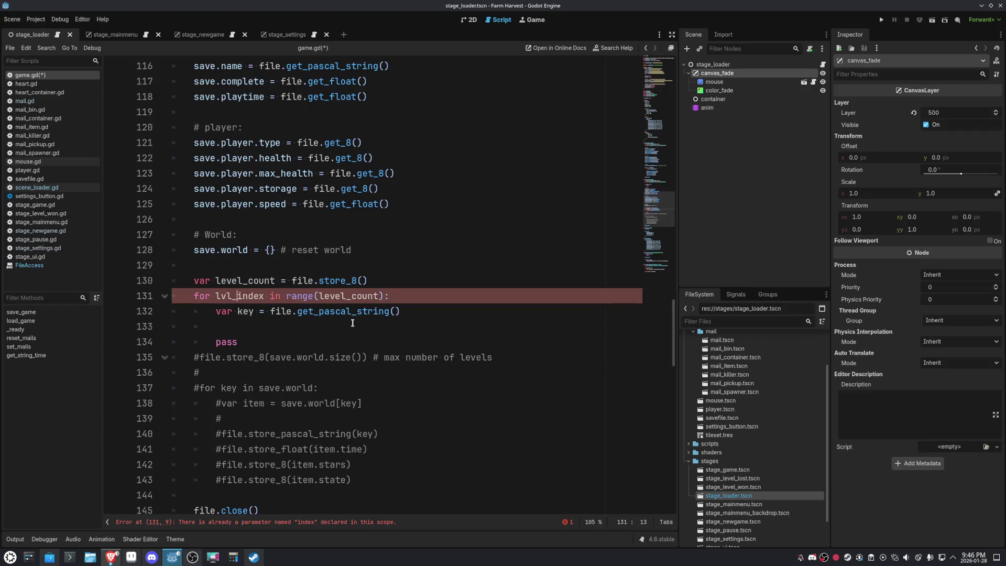
double_click(237, 297)
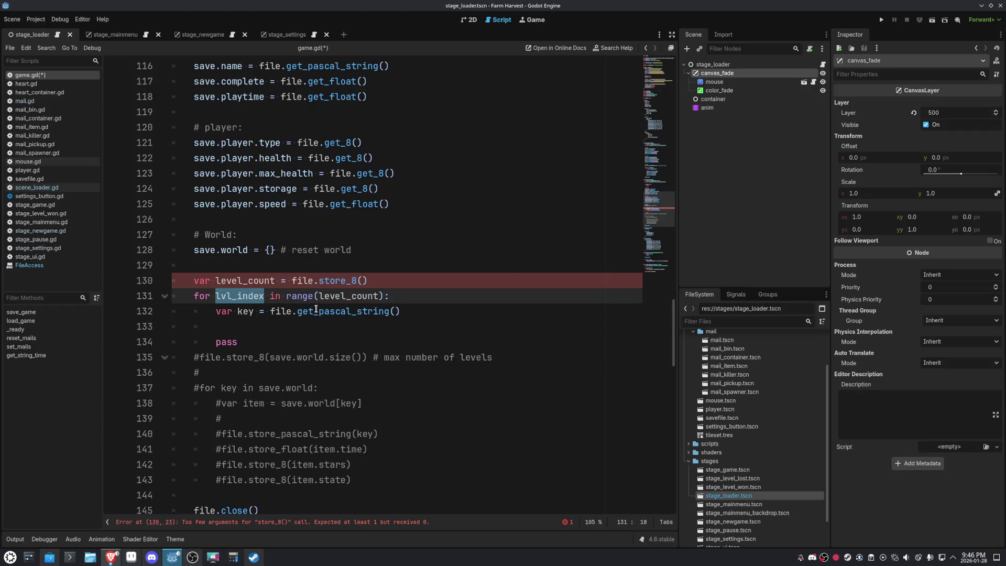
type("_")
left_click(404, 236)
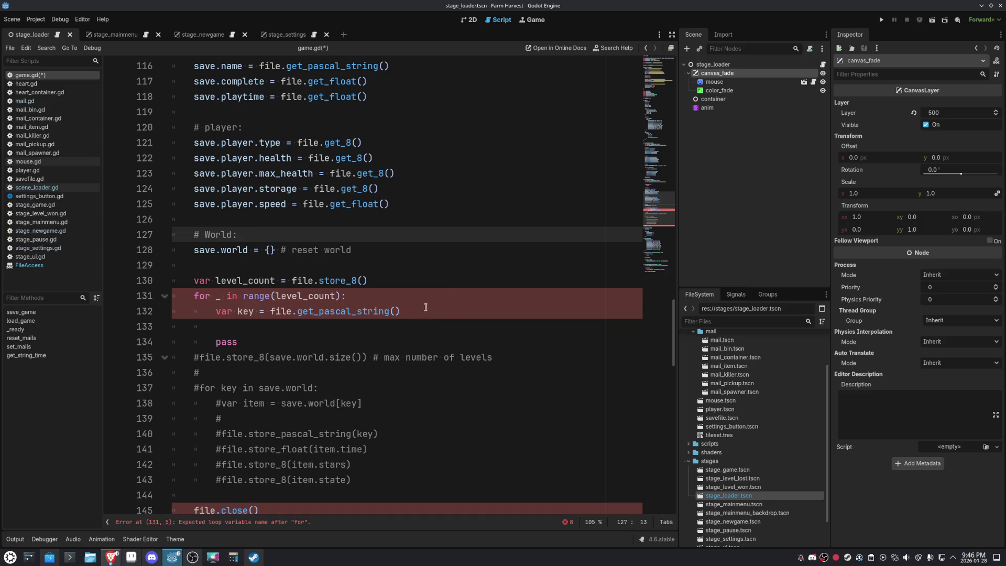
key("ctrl+z")
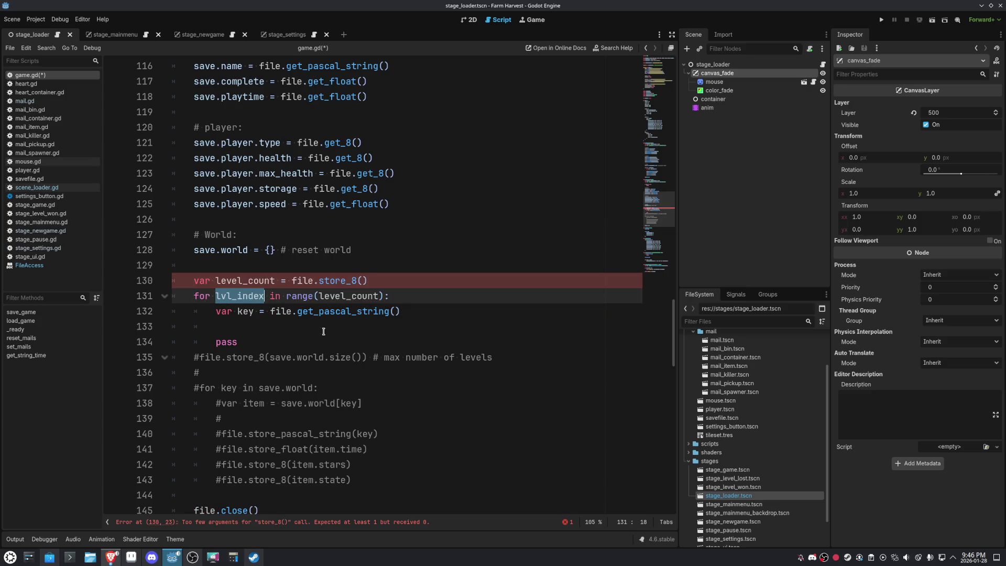
left_click(310, 327)
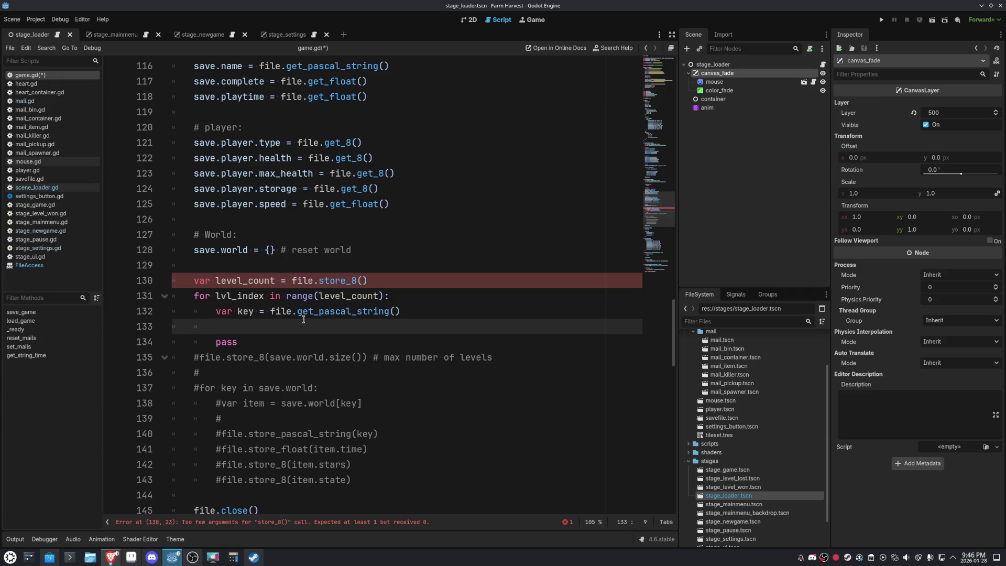
Change level_count's file.store_8() to file.get_8() and save game.gd.
mouse_move(302, 318)
left_click_drag(319, 280, 344, 281)
type("get")
left_click(483, 234)
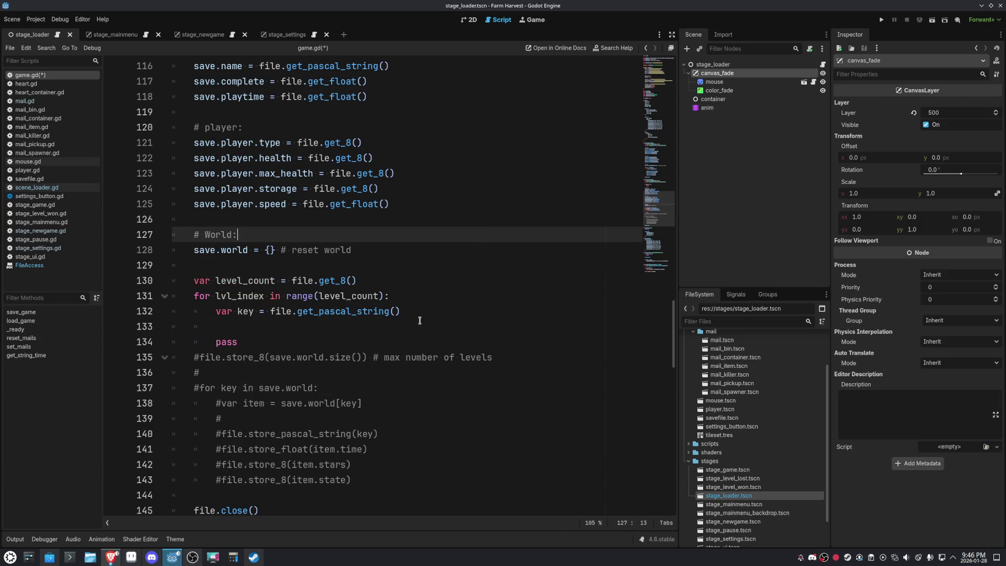
left_click_drag(357, 281, 290, 281)
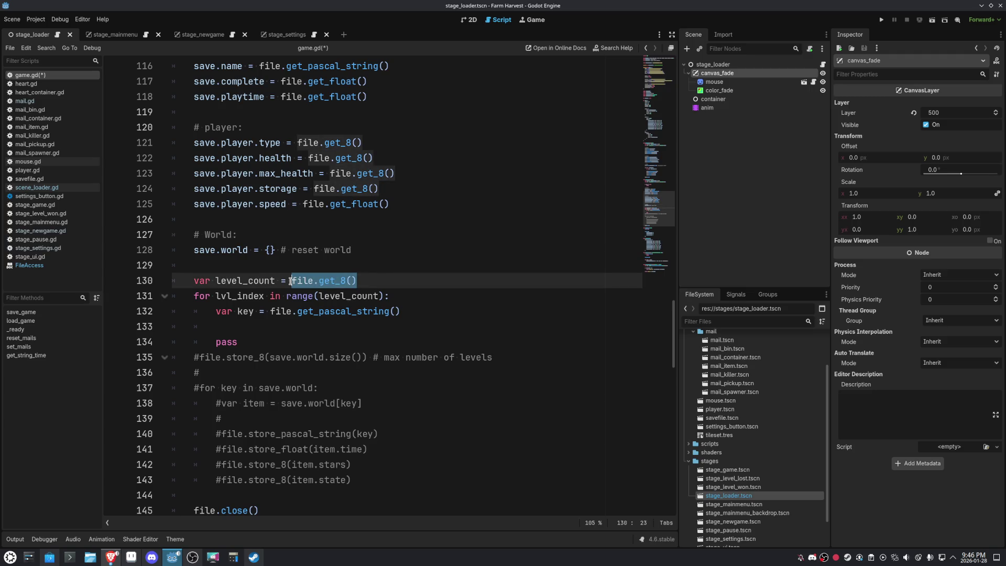
left_click(290, 329)
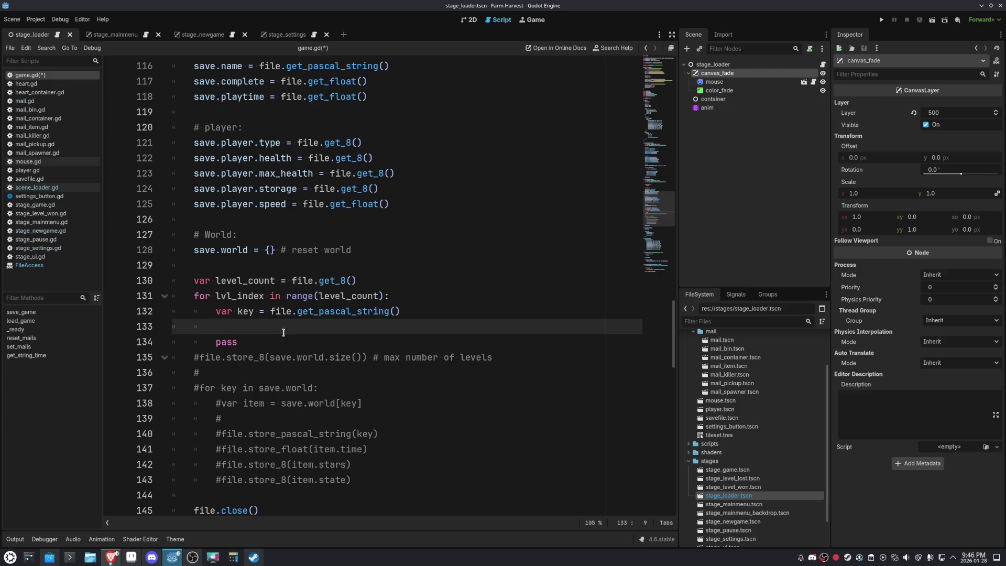
key("ctrl+s")
In the level loop, add var time = file.get_float() and var stars = file.get_8().
key("Return")
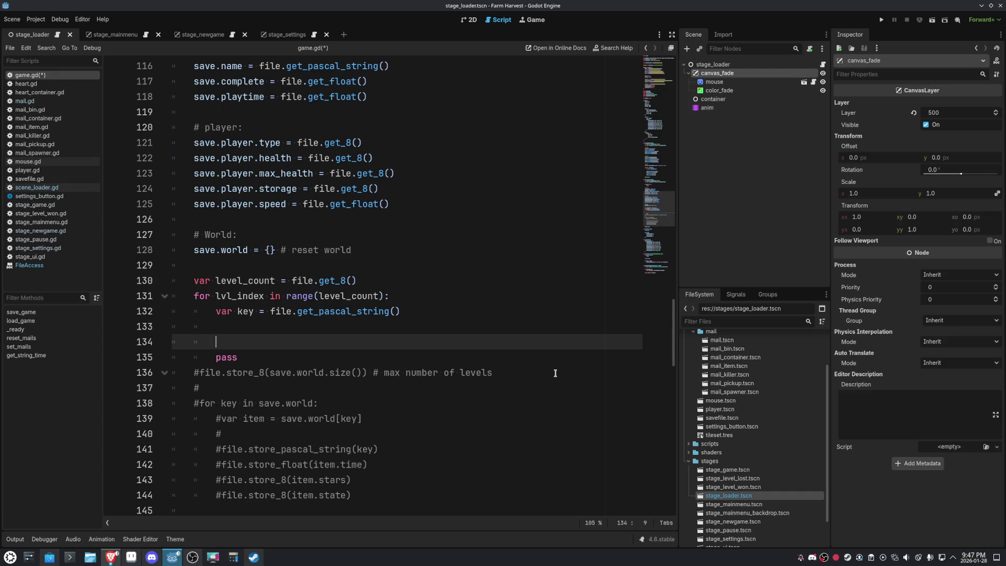
key("Up")
type("va")
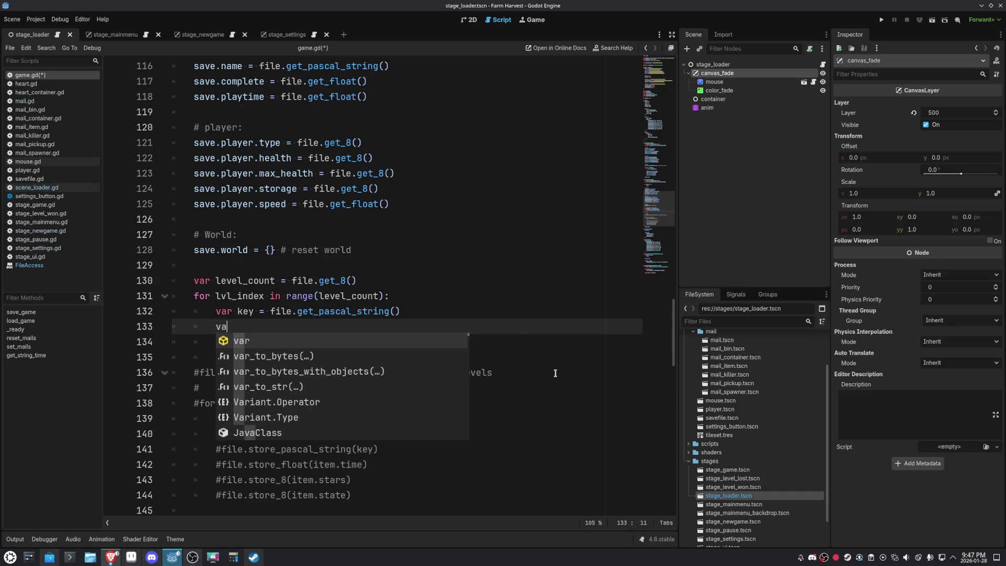
type("r time = ")
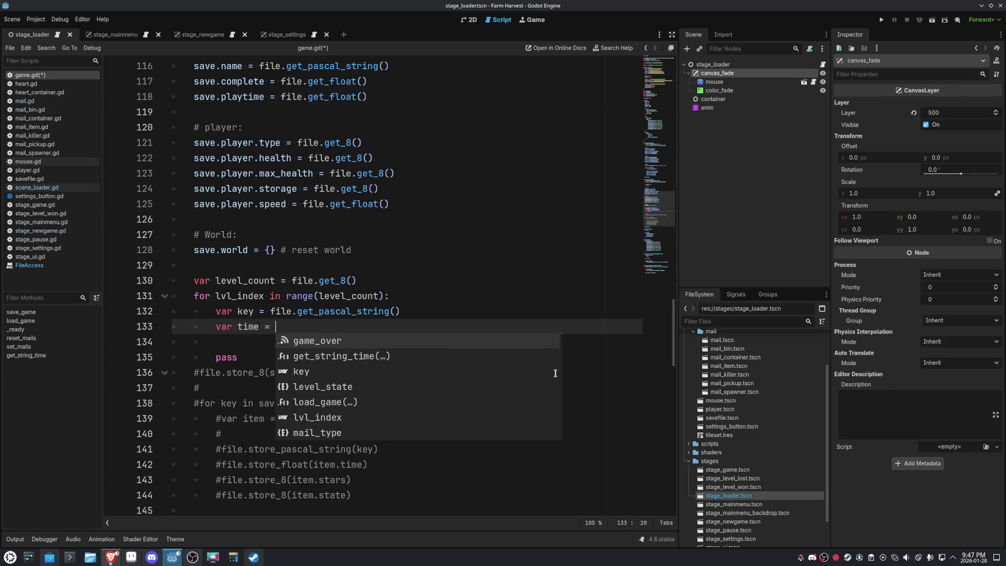
type("file.")
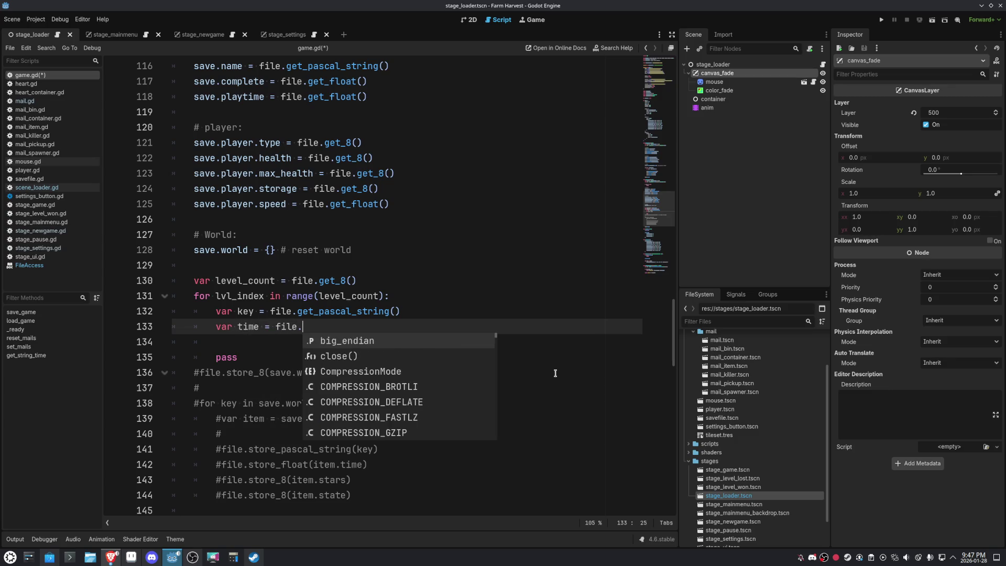
type("get_fl")
key("Return")
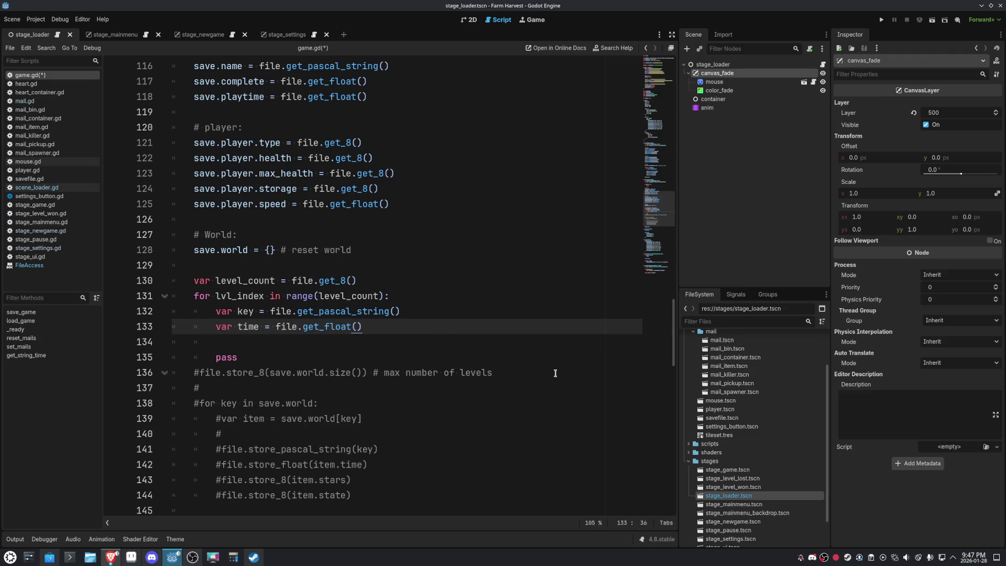
key("Return")
type("var ")
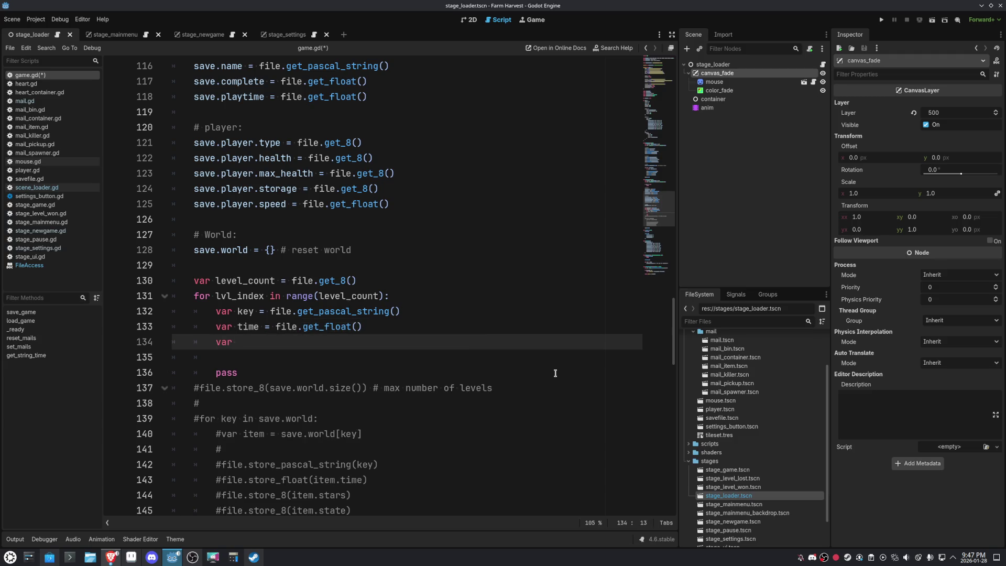
type("sta")
type("rs = file.")
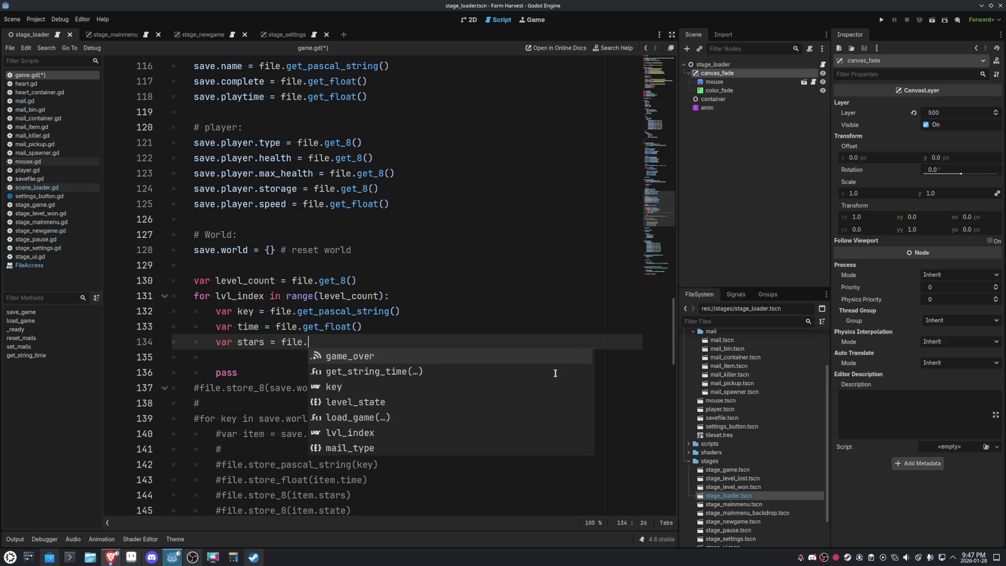
type("get")
key("Return")
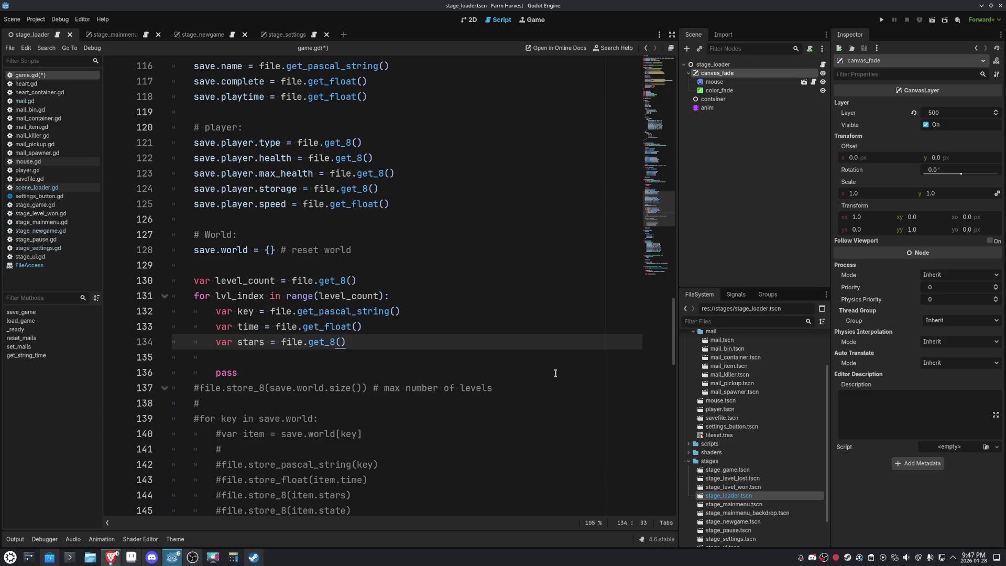
Add var state = file.get_8() as level_state and save game.gd.
key("Return")
type("var")
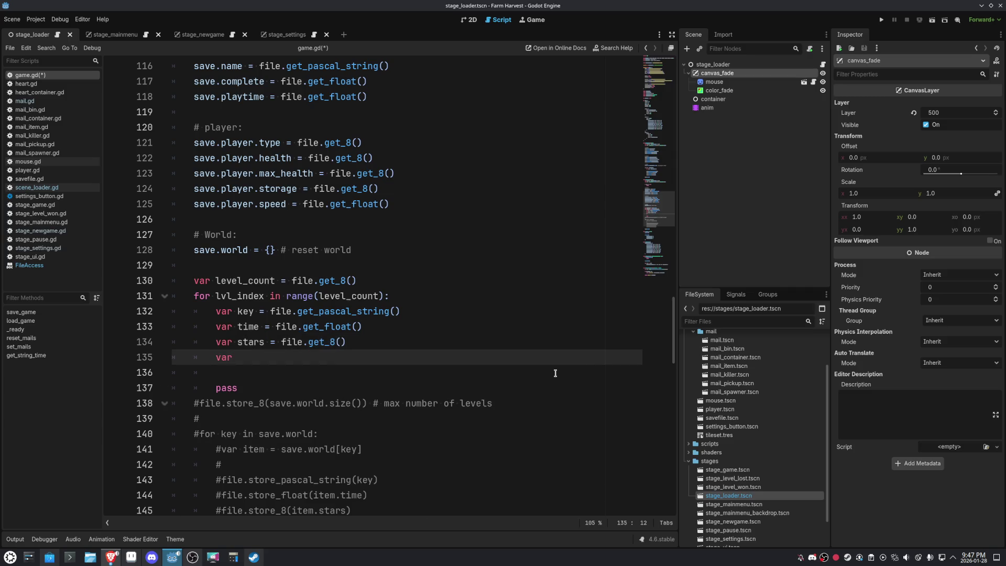
scroll(454, 363, "down", 2)
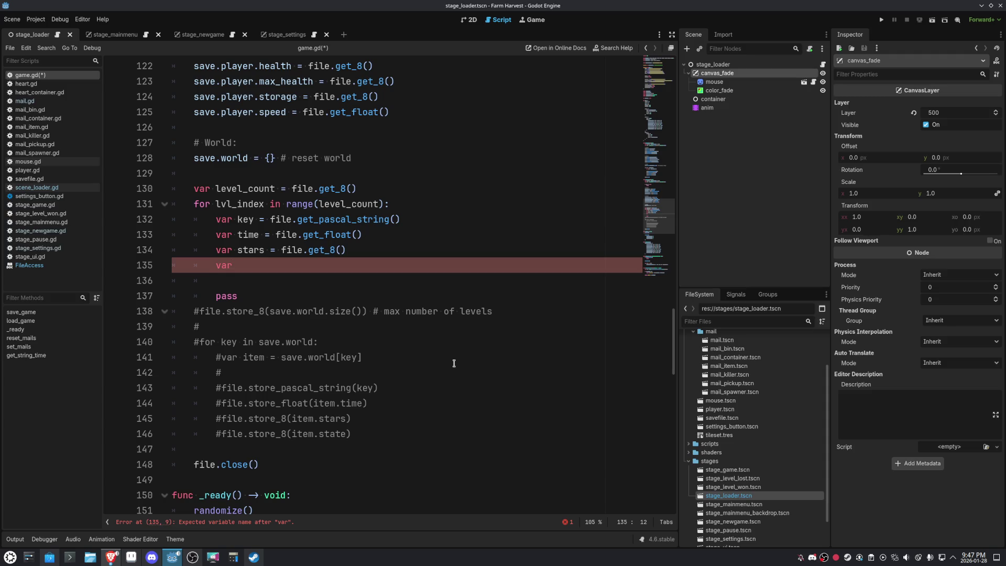
type("state = file.get_8() as le")
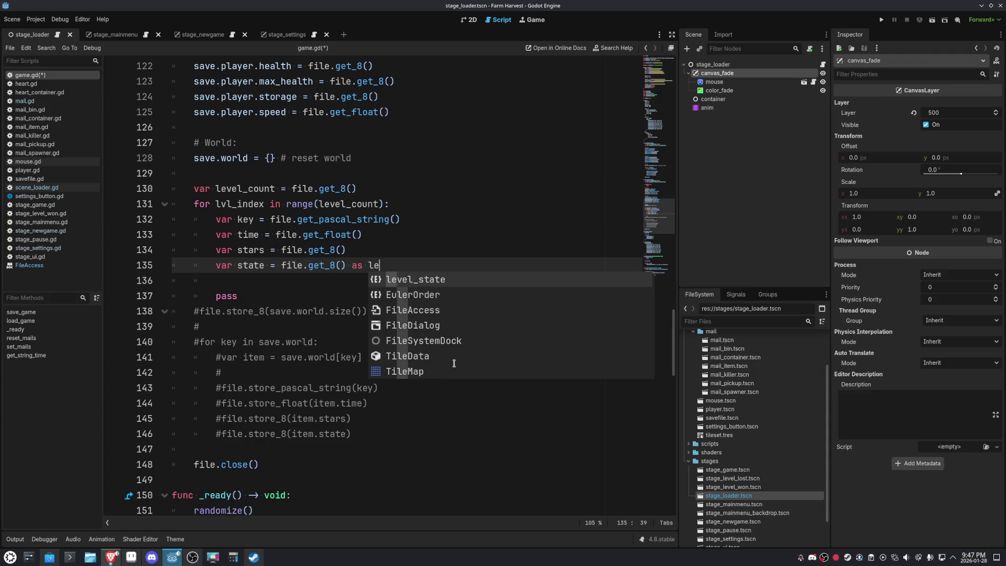
key("Return")
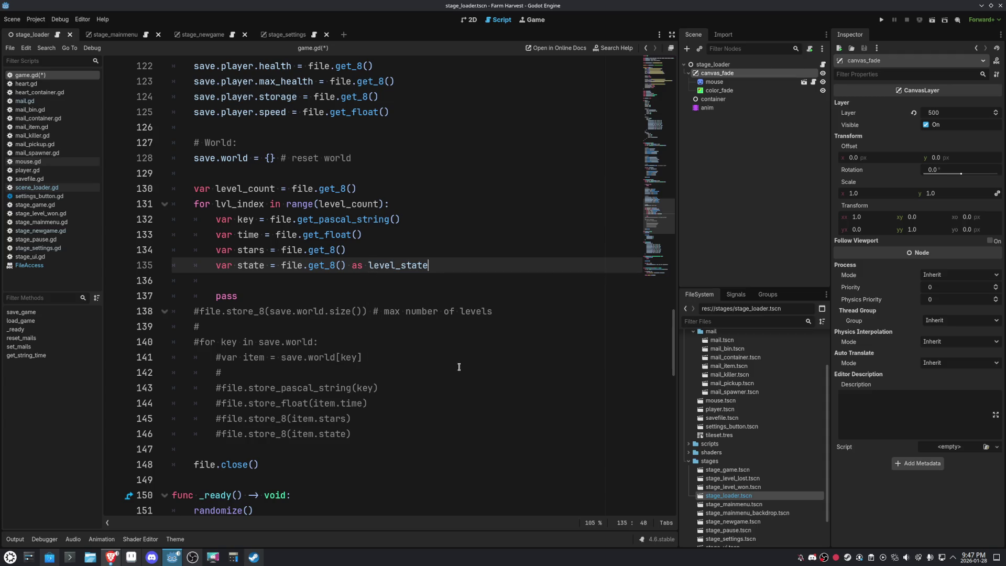
left_click(453, 371)
key("ctrl+s")
double_click(226, 296)
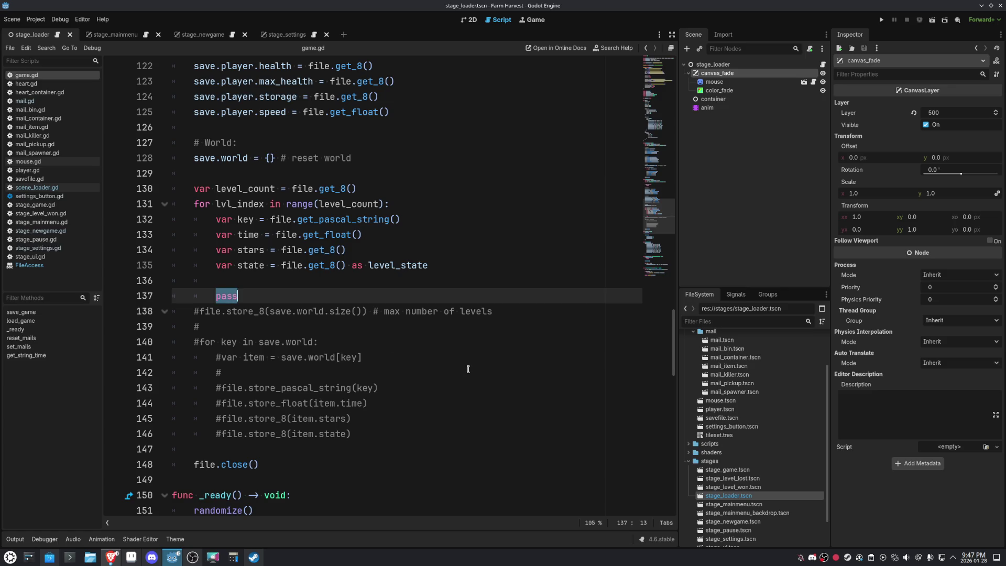
Replace pass with save.world[key] = {time = time, stats = stars, state = state} and save.
type("sa")
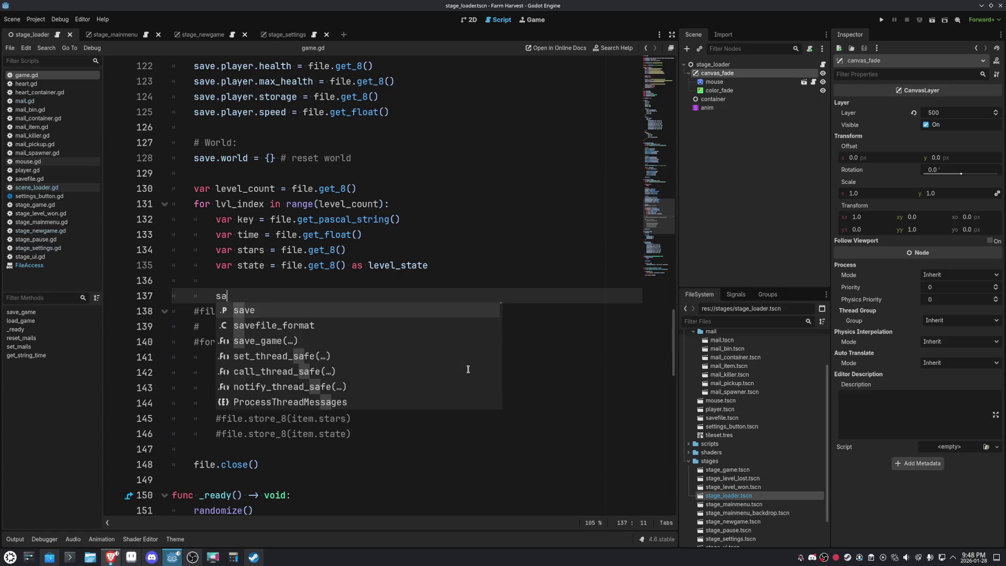
type("ve.worl")
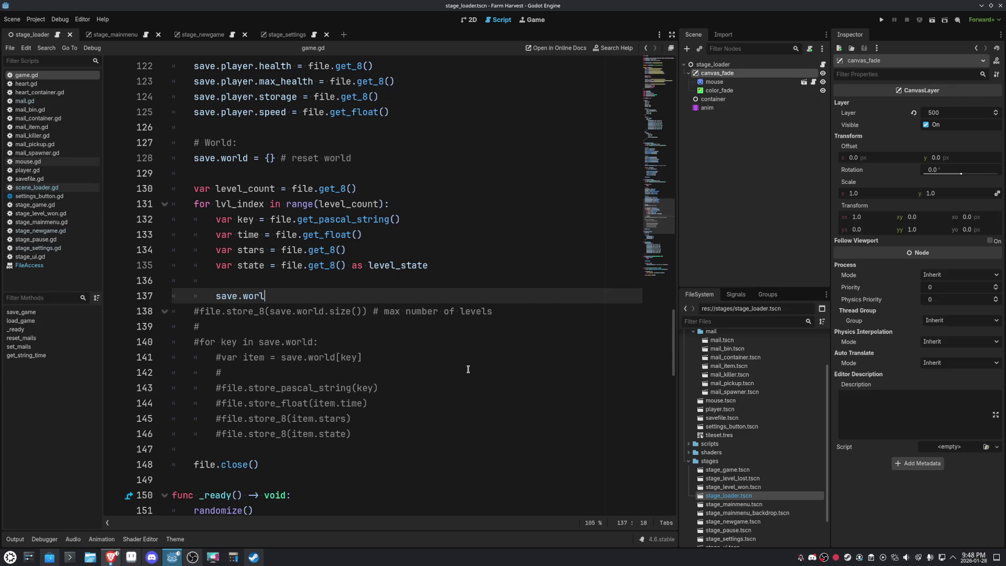
type("d[key] = ")
type("{")
key("Return")
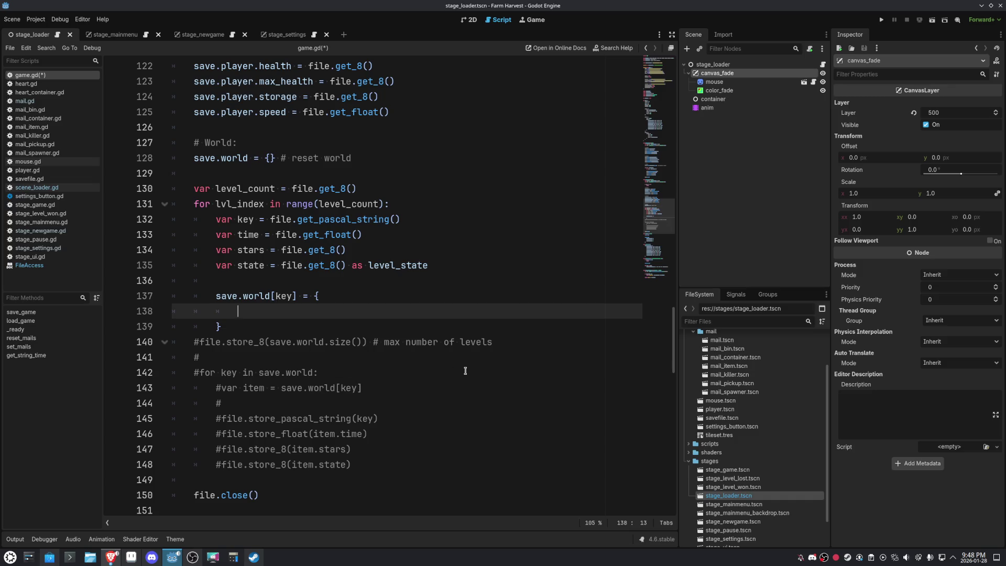
type("time = ")
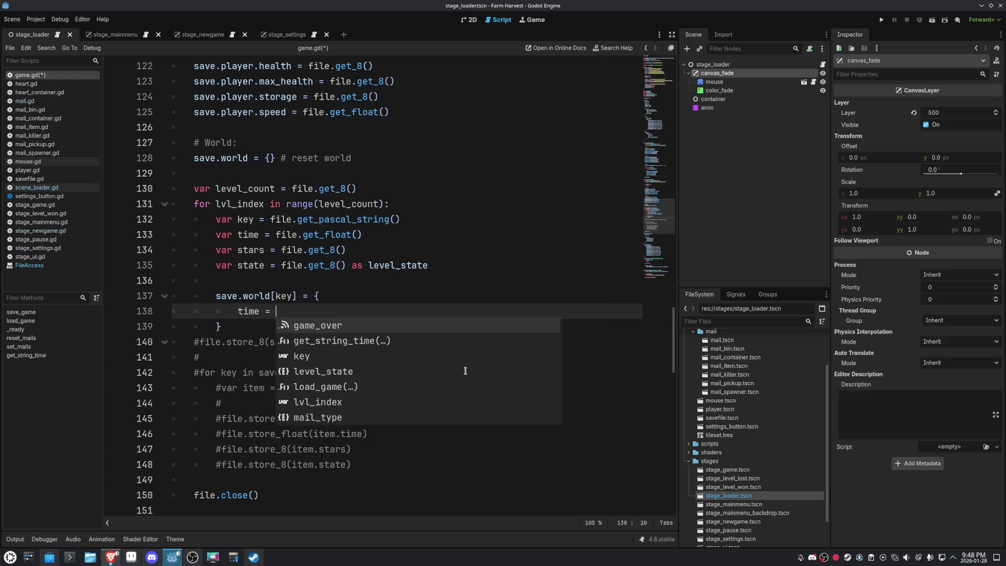
type("time,game_over")
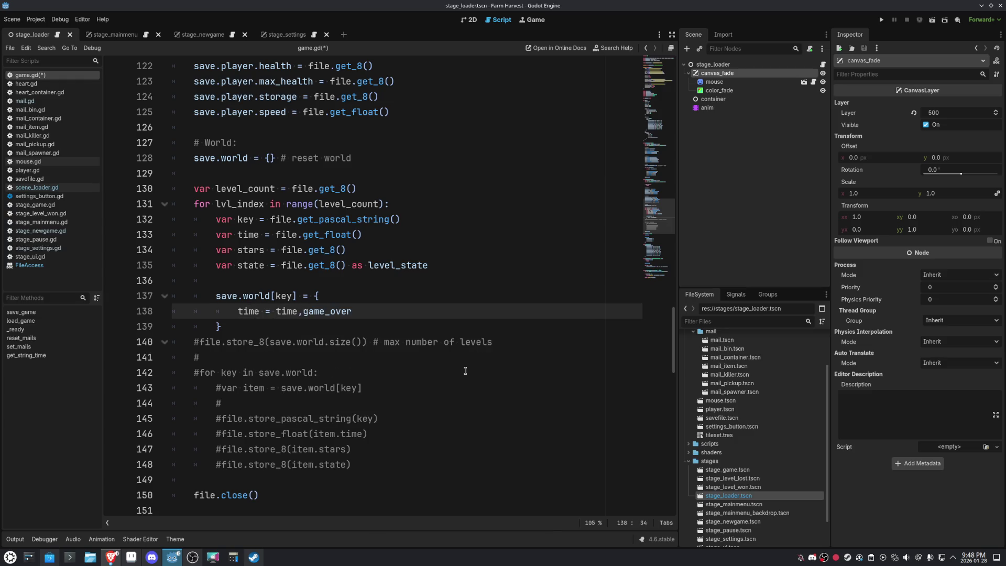
key("ctrl+BackSpace")
key("Return")
type("s")
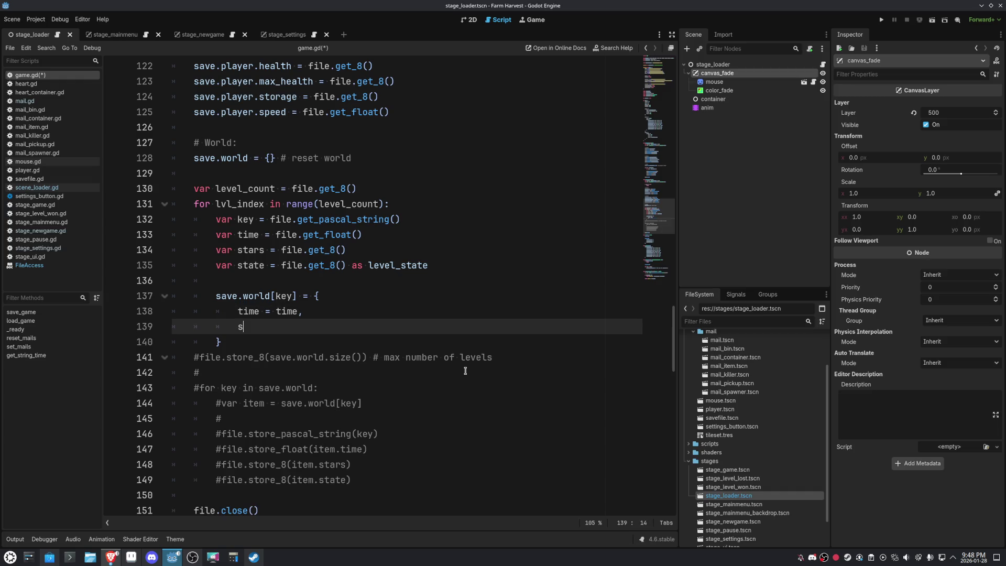
type("tats = stars,game_over")
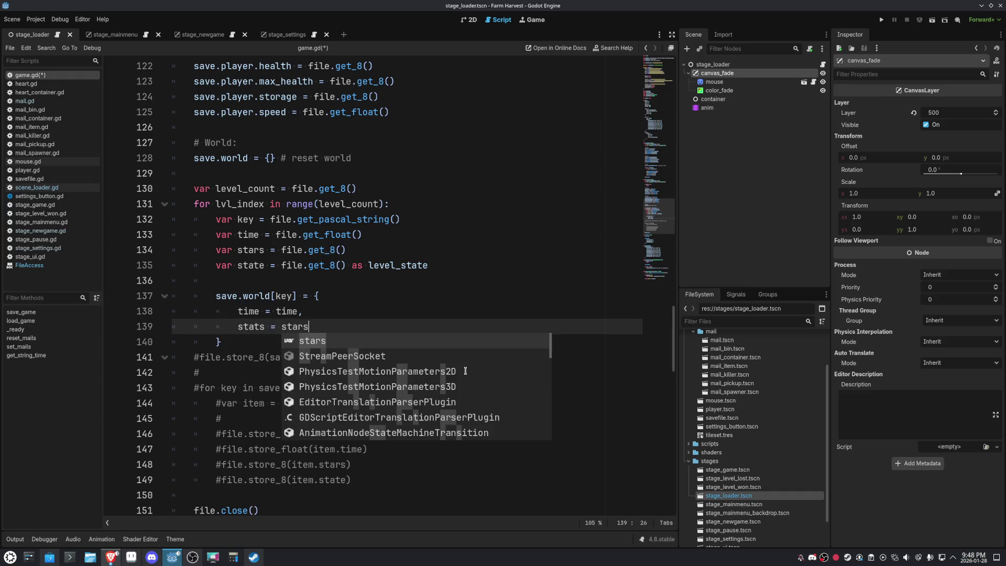
key("ctrl+BackSpace")
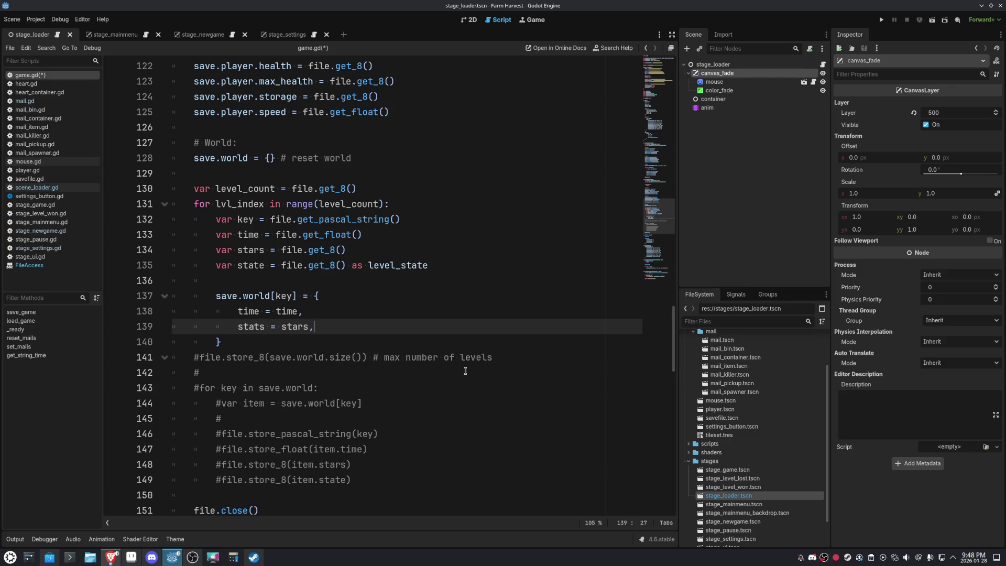
key("Return")
type("state = state")
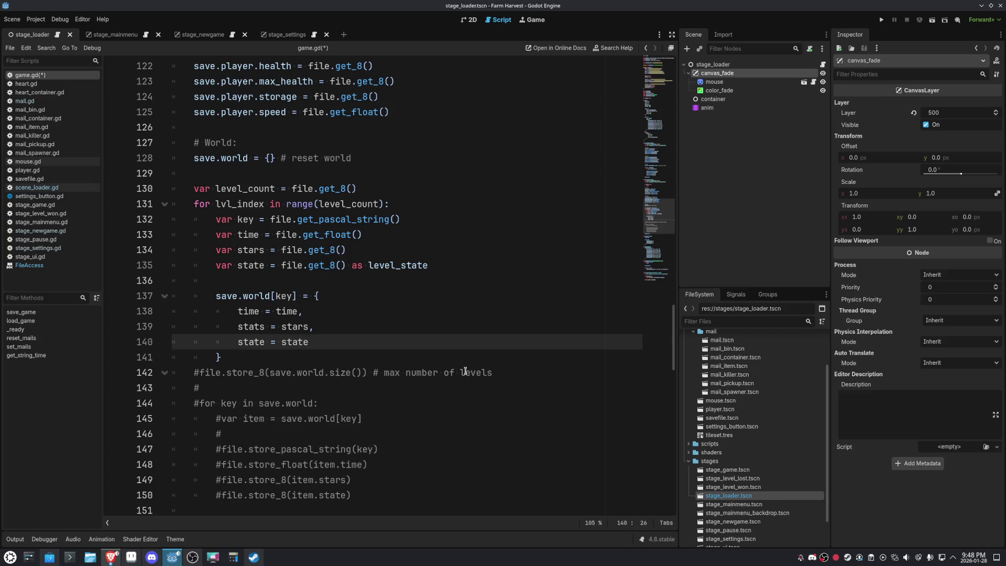
left_click(470, 310)
key("ctrl+s")
Review the old commented state, stars, time and key write lines.
scroll(471, 325, "down", 2)
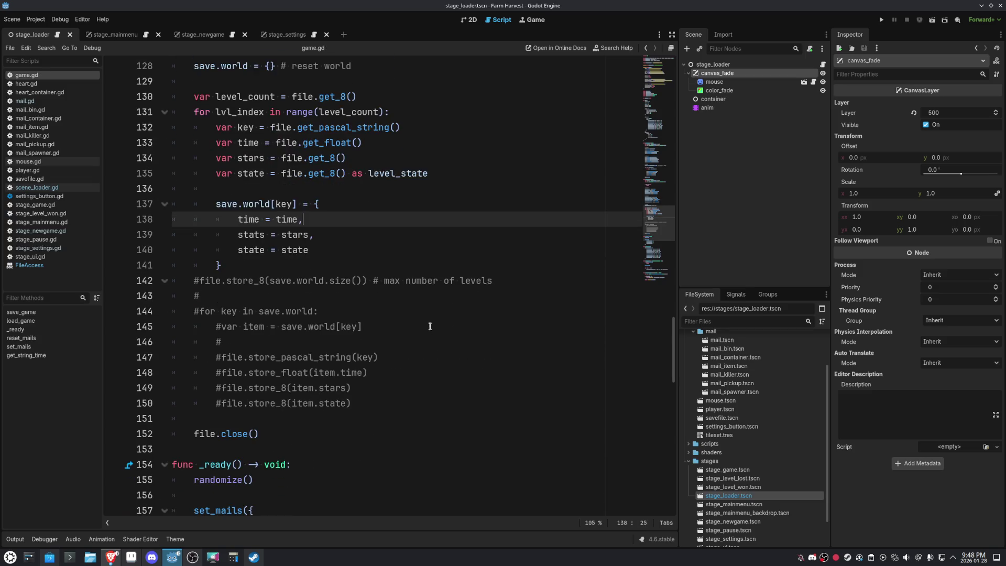
left_click(390, 401)
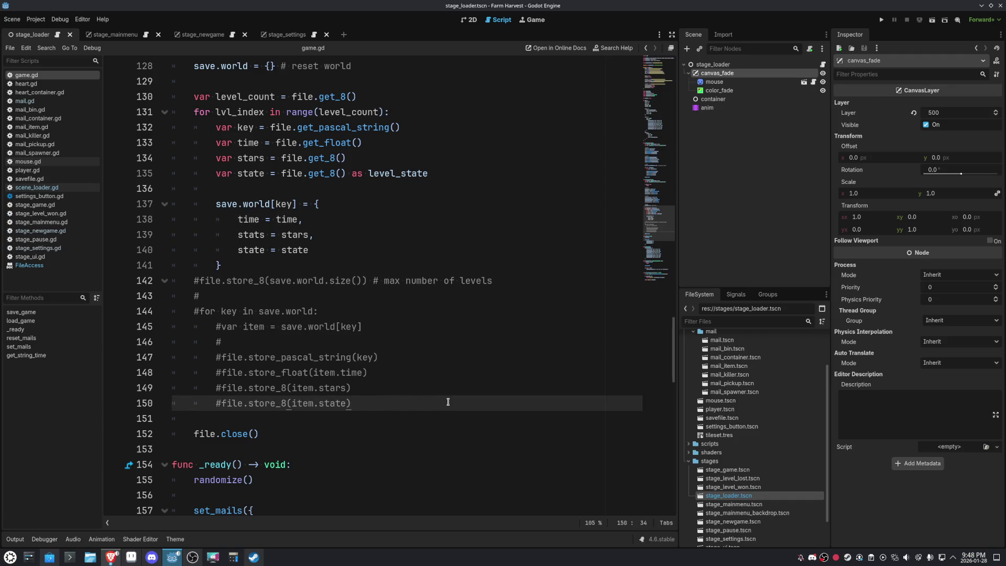
scroll(447, 402, "up", 1)
left_click(390, 431)
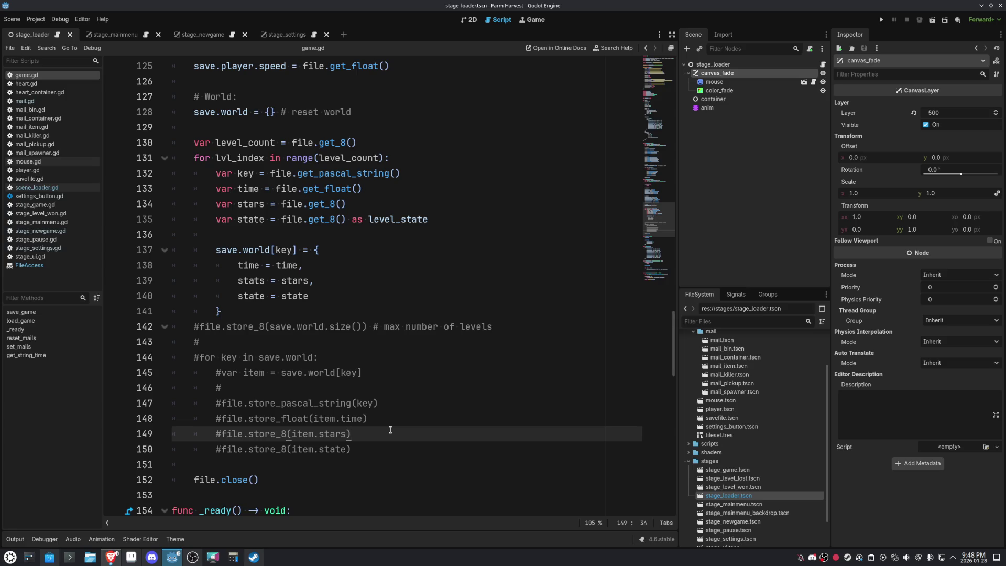
left_click(388, 420)
left_click(391, 408)
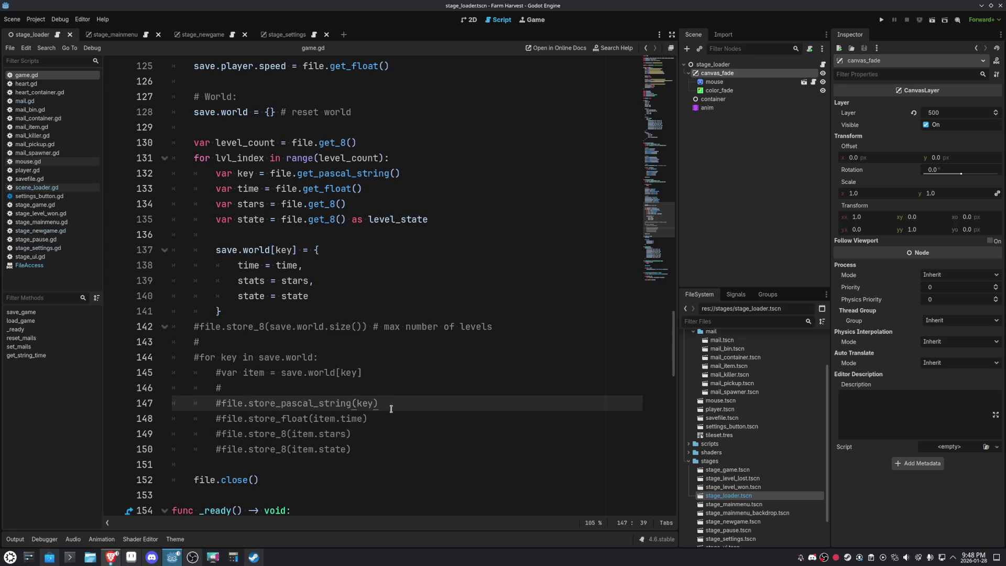
left_click_drag(363, 449, 171, 327)
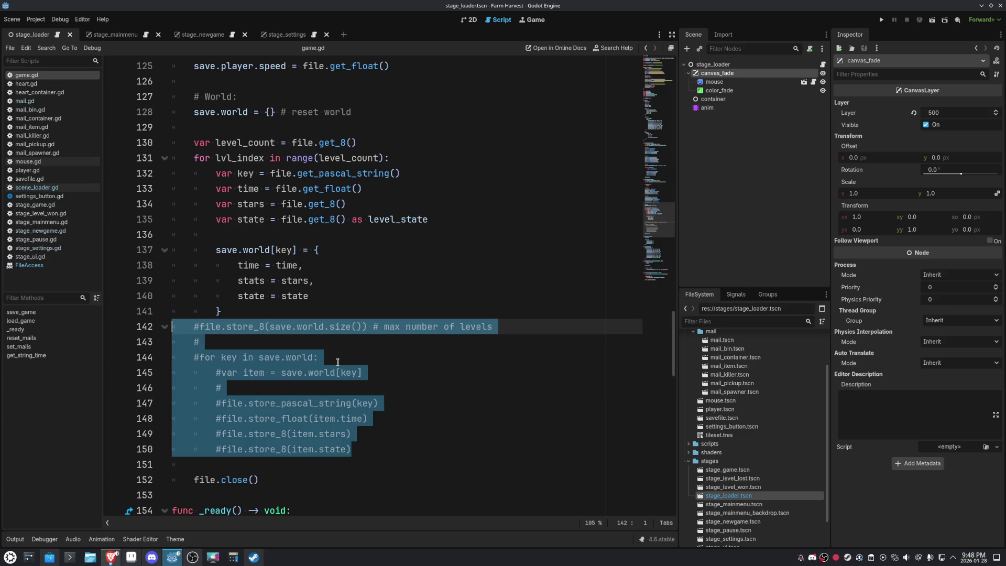
key("Delete")
key("Delete")
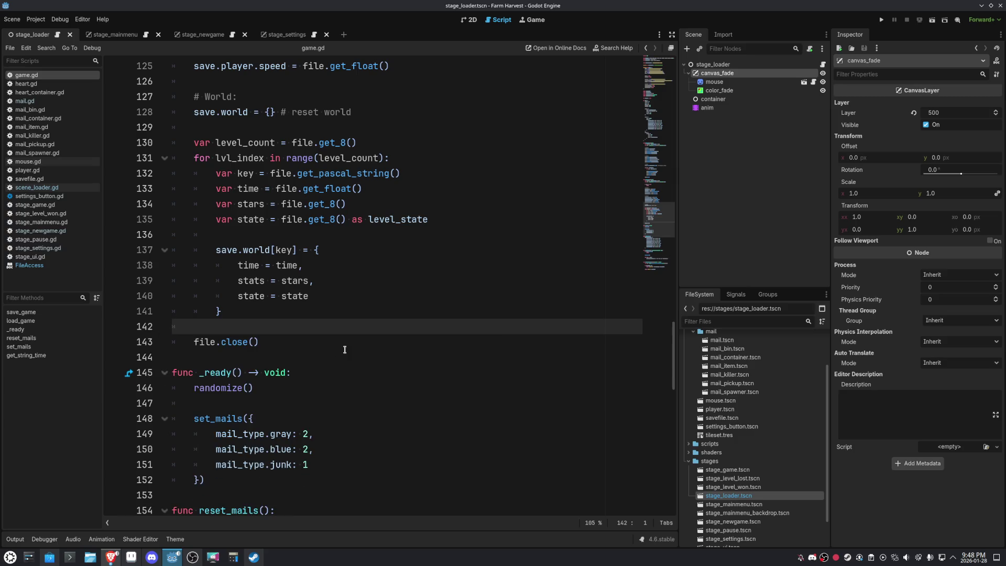
scroll(409, 309, "up", 2)
scroll(429, 266, "up", 3)
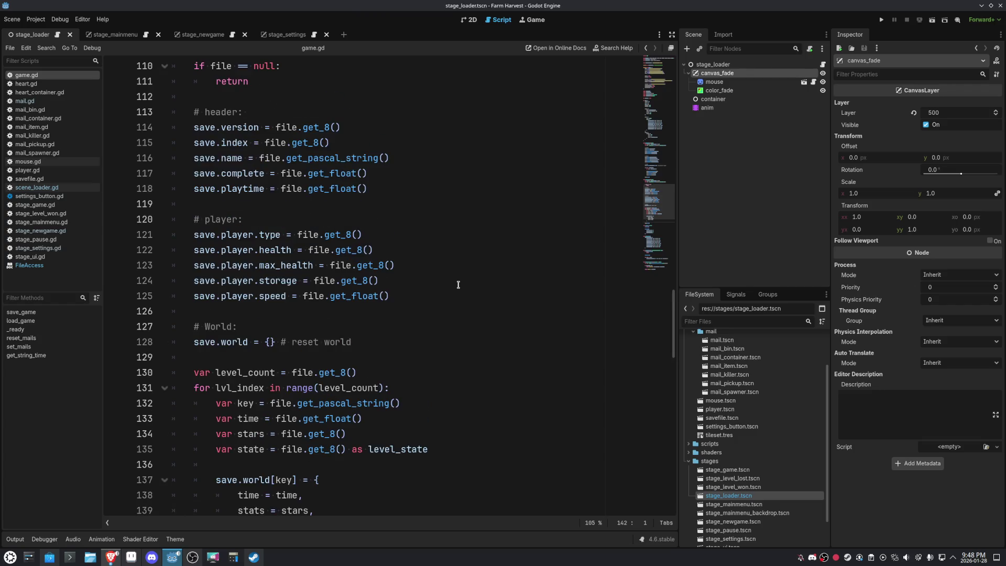
scroll(458, 285, "up", 1)
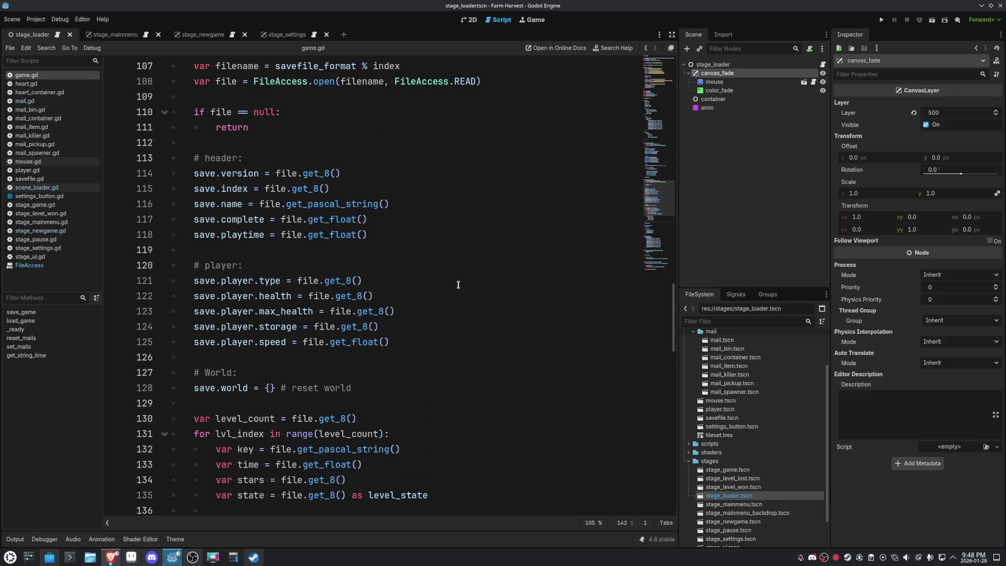
scroll(458, 284, "up", 3)
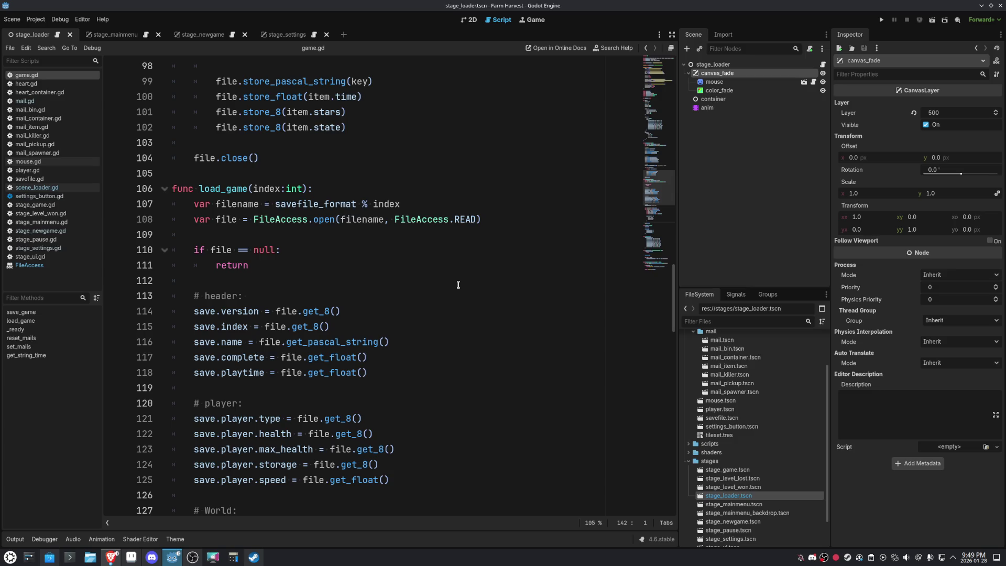
Declare load_game with '-> bool' and make the missing-file early return 'return false'.
left_click(308, 189)
type("-> bool")
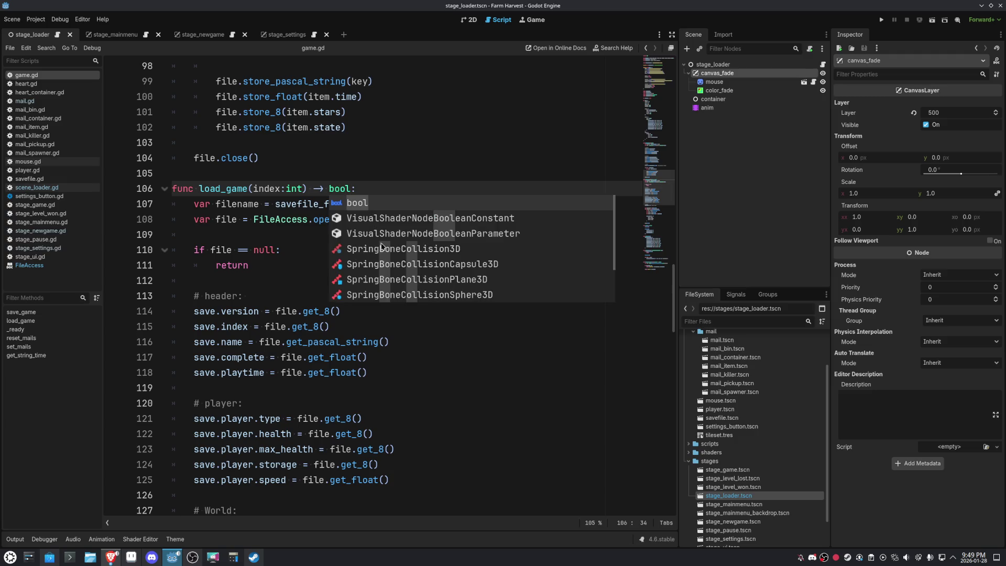
left_click(279, 264)
type("false")
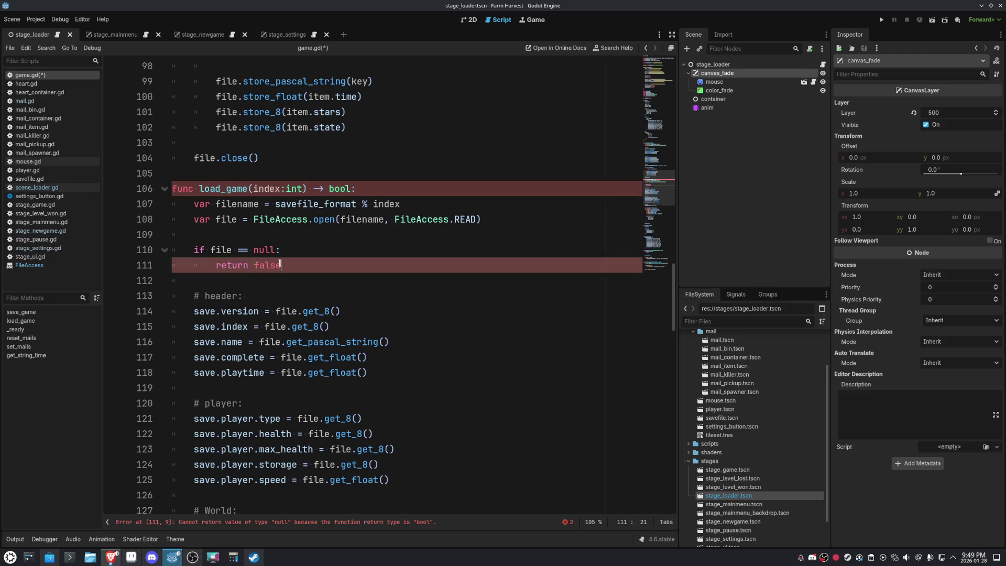
Add 'return true' after file.close() at the end of load_game.
scroll(301, 461, "down", 6)
left_click(288, 469)
left_click(287, 478)
scroll(287, 478, "down", 2)
key("Return")
key("Return")
type("return true")
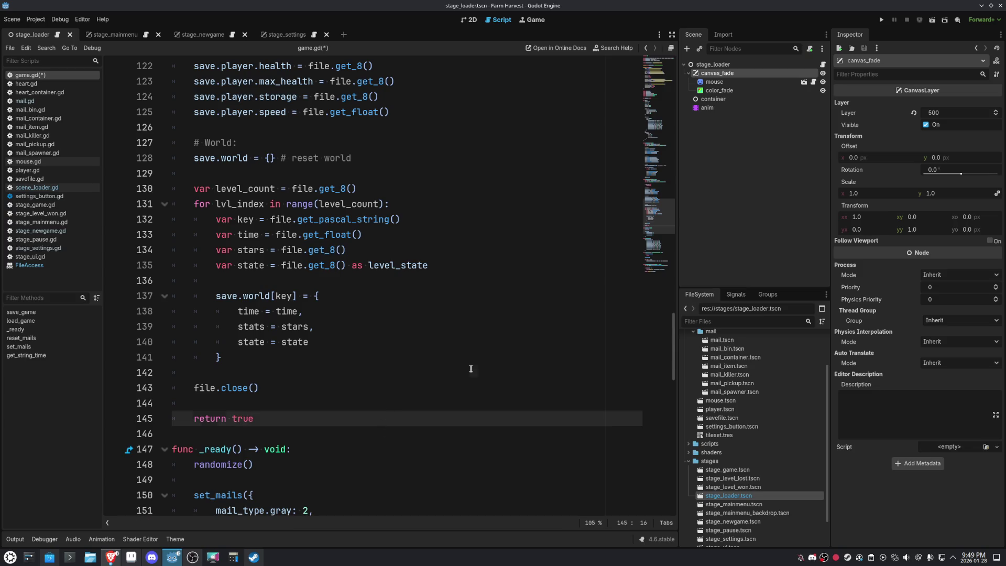
left_click(471, 368)
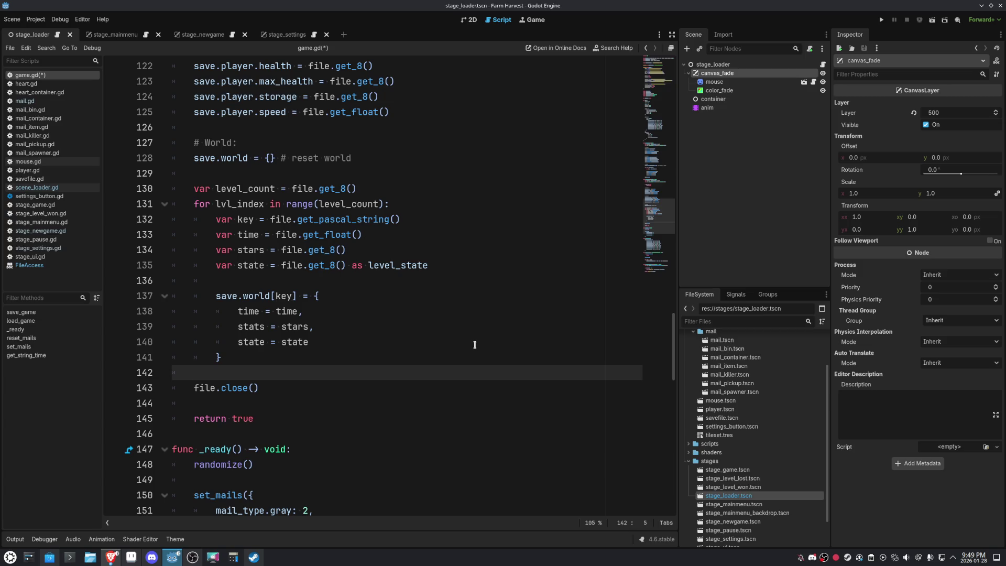
scroll(475, 343, "up", 6)
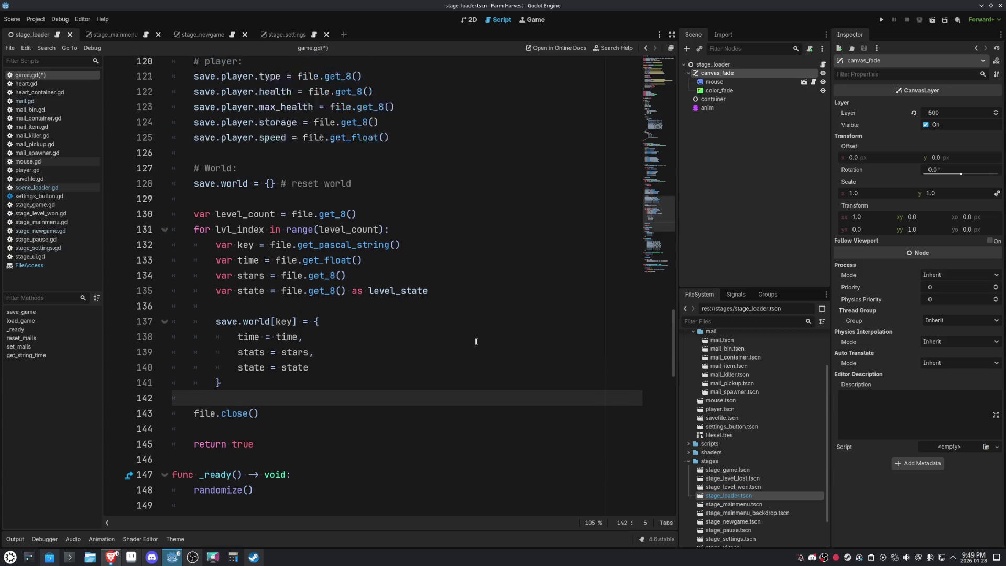
scroll(475, 340, "up", 2)
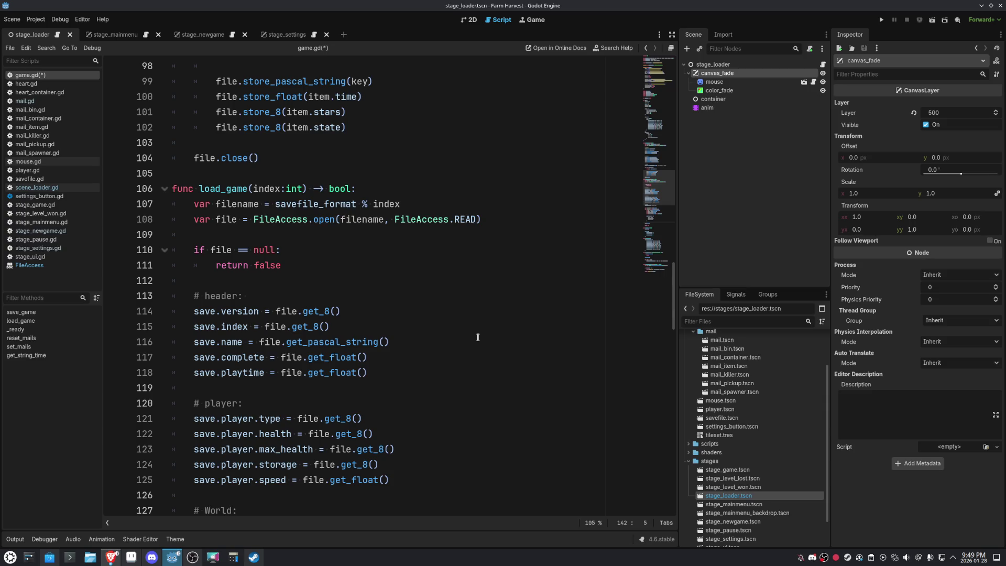
scroll(478, 337, "down", 2)
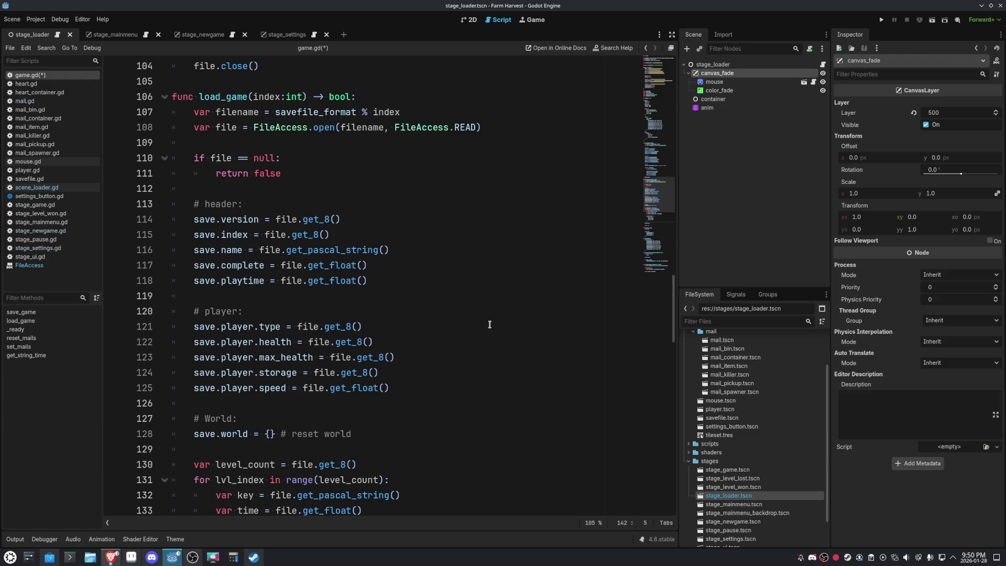
Append 'as player_type' to the file.get_8() player type line on line 121.
left_click(405, 323)
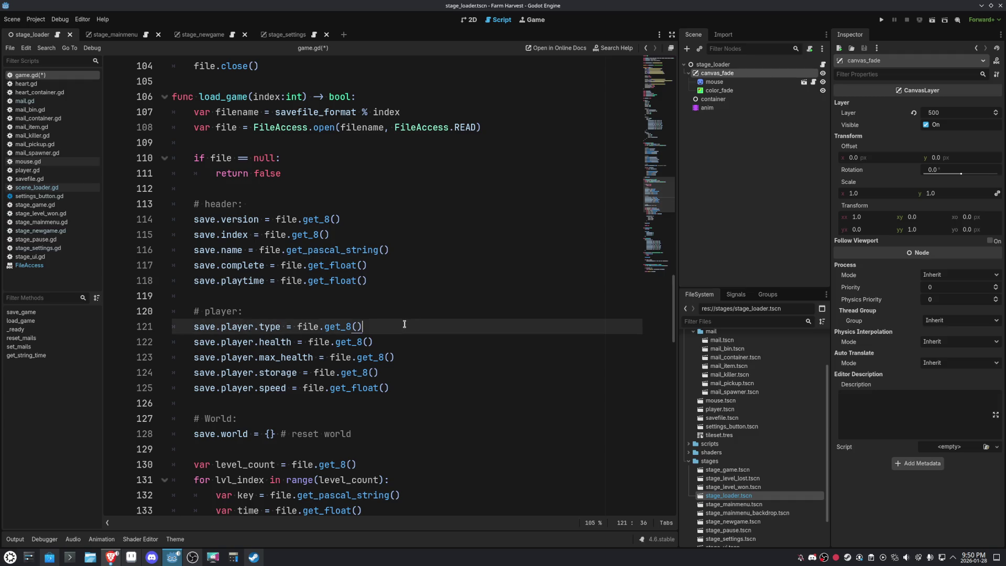
type("as ")
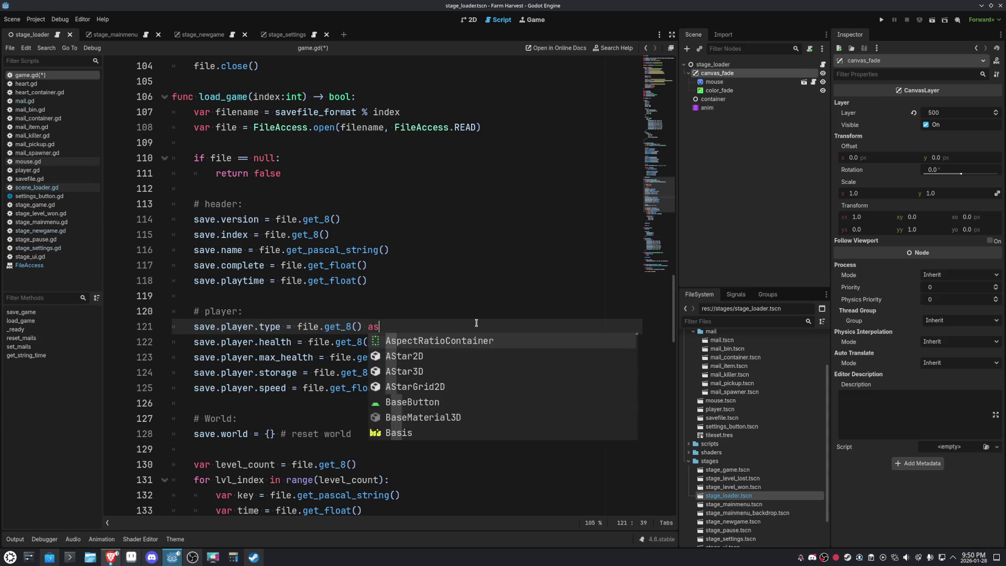
type("pl")
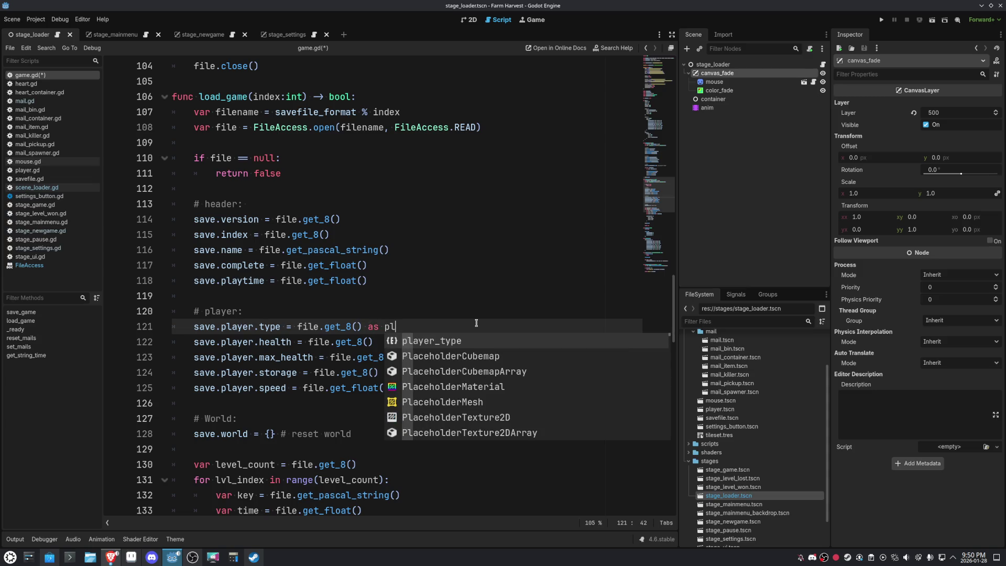
key("Return")
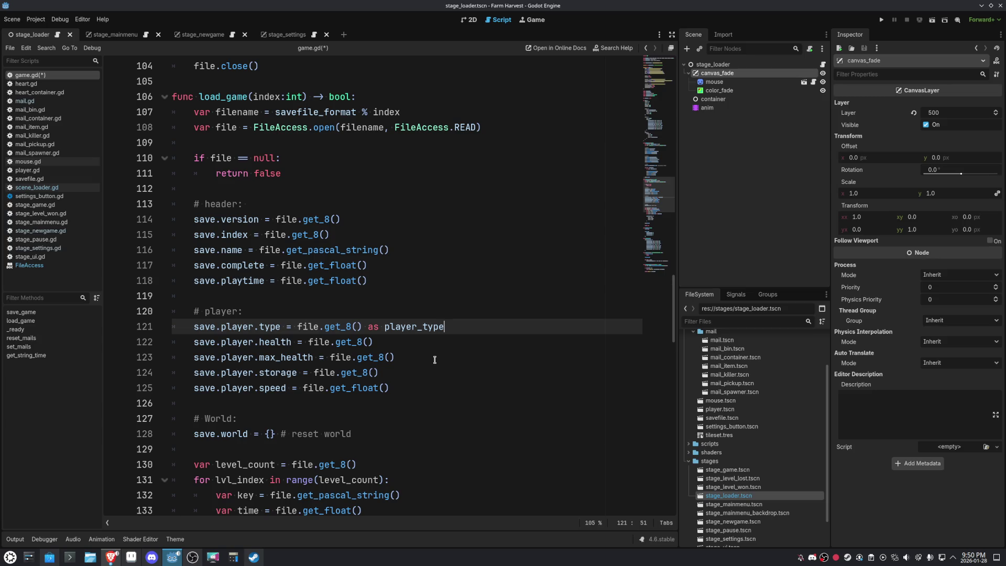
scroll(435, 359, "down", 3)
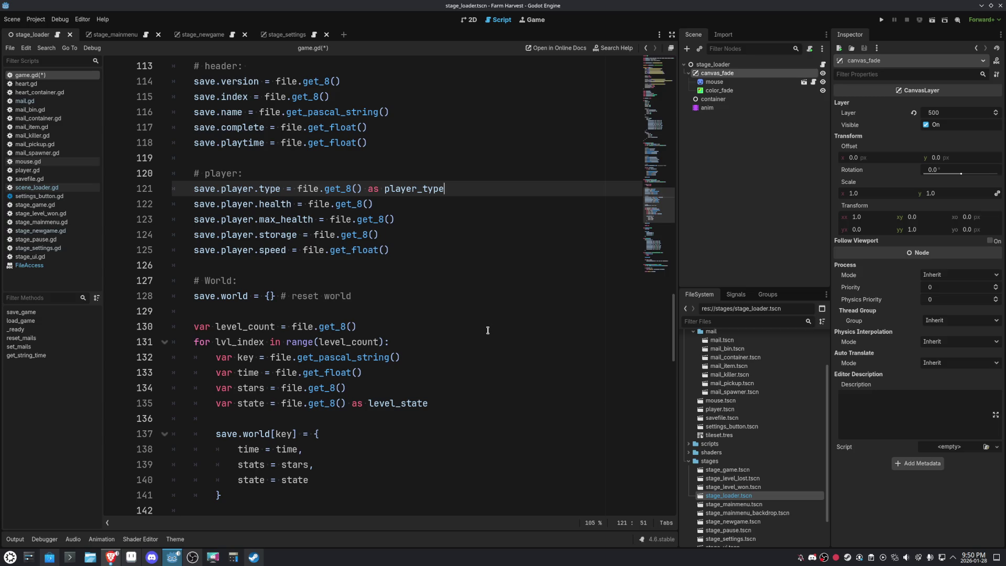
scroll(487, 322, "up", 3)
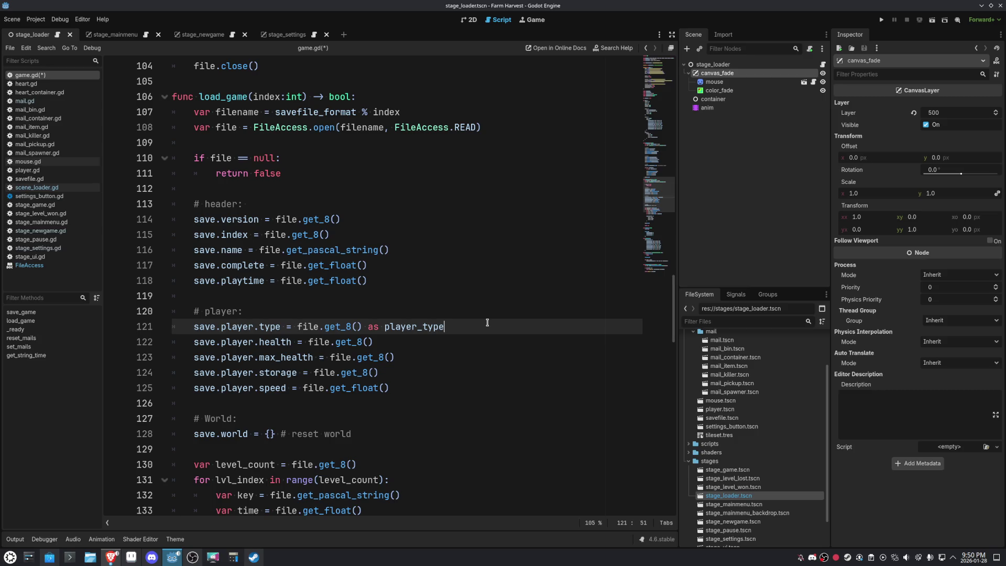
scroll(487, 322, "down", 3)
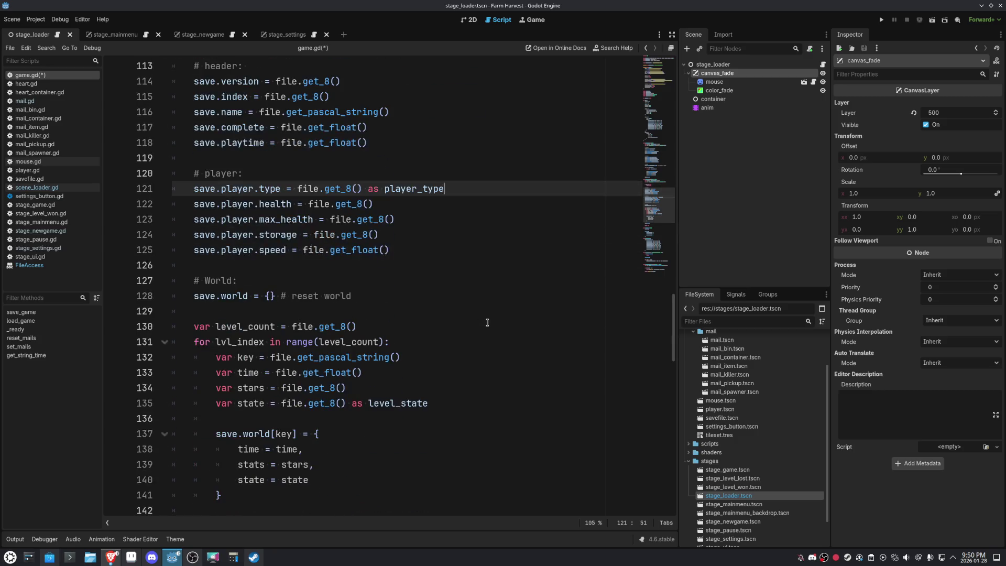
scroll(487, 323, "down", 1)
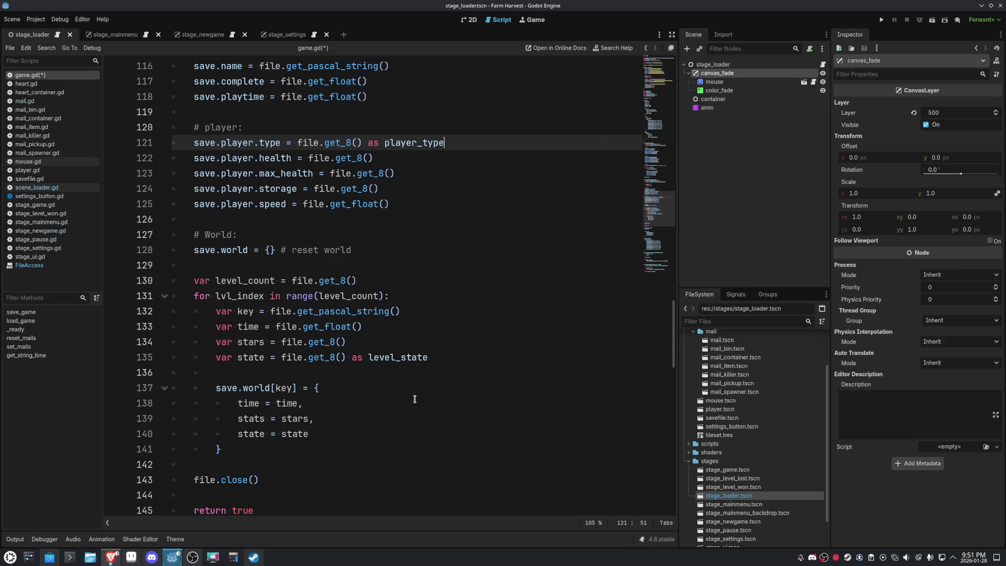
scroll(492, 363, "up", 1)
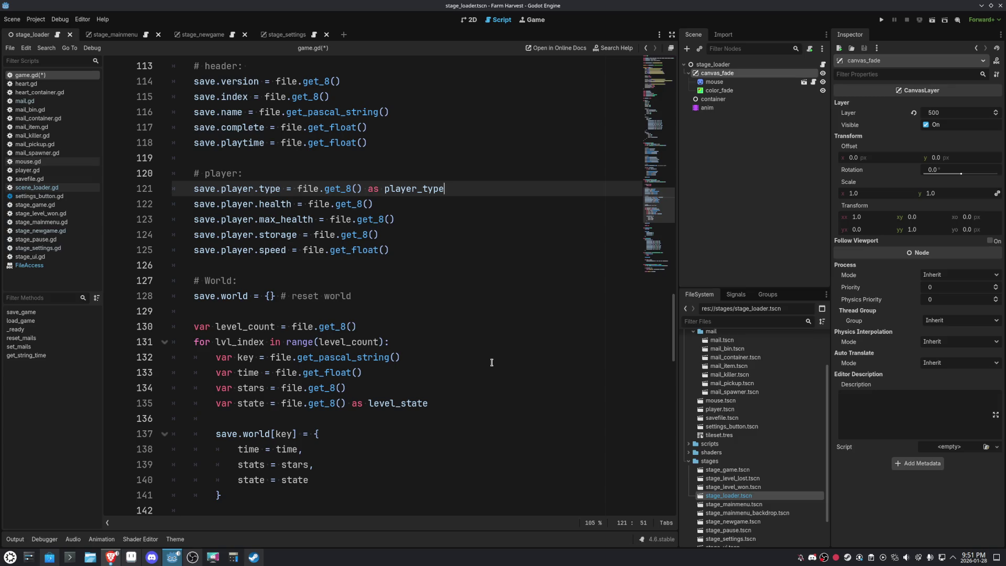
scroll(491, 362, "up", 2)
left_click(431, 312)
left_click(427, 325)
left_click(430, 340)
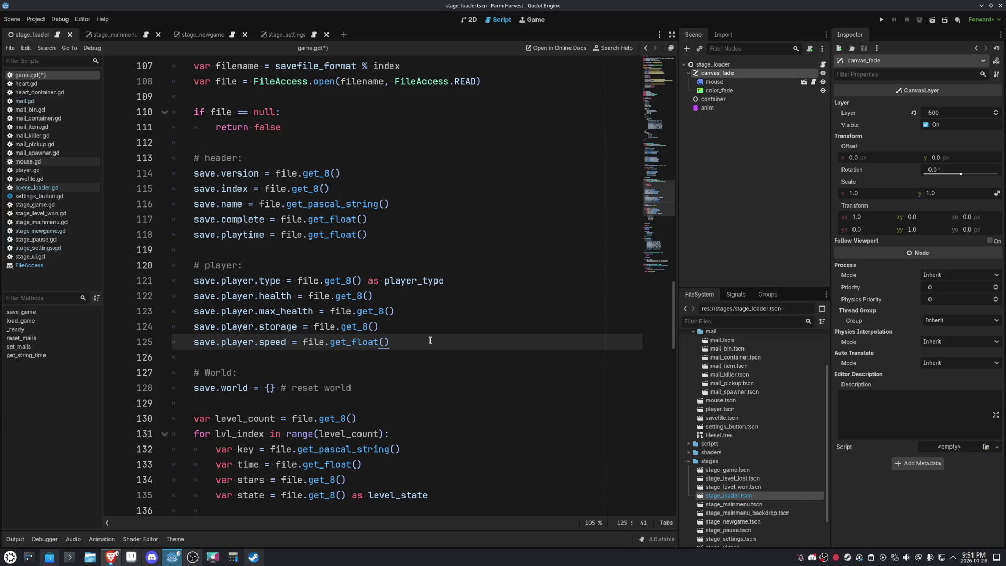
scroll(429, 341, "up", 3)
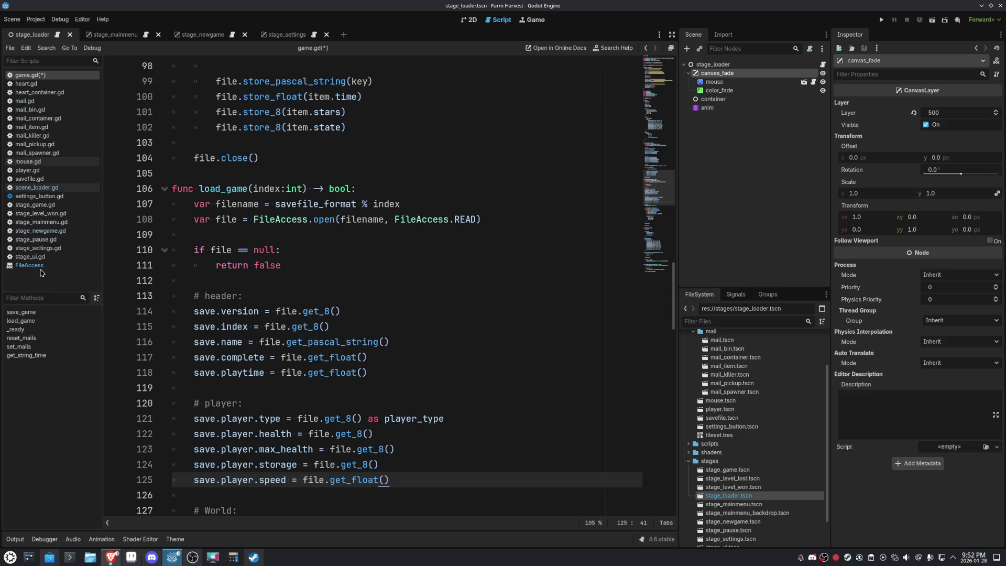
Save the edited game.gd script with Ctrl+S after checking its enums at the top.
left_click(10, 48)
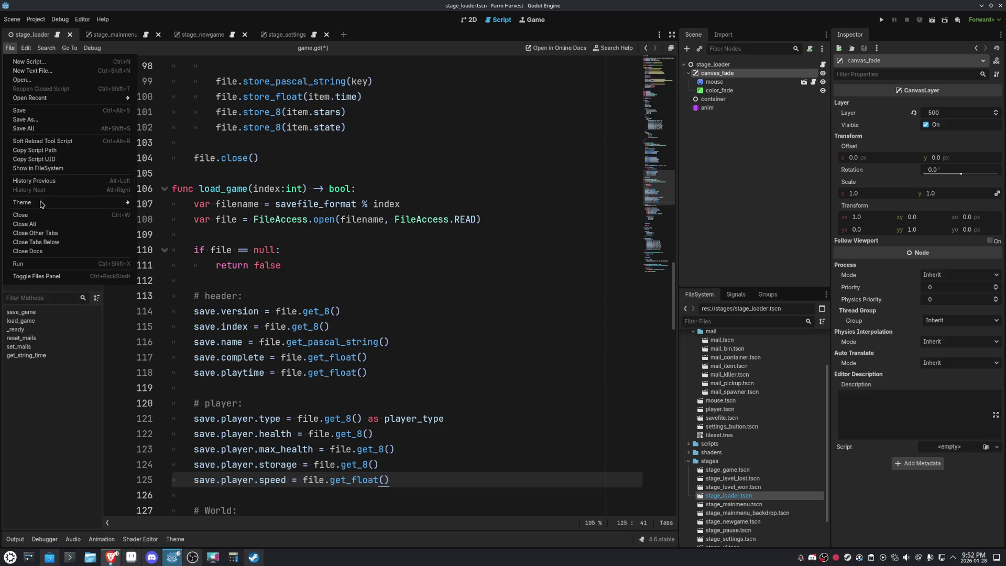
left_click(48, 252)
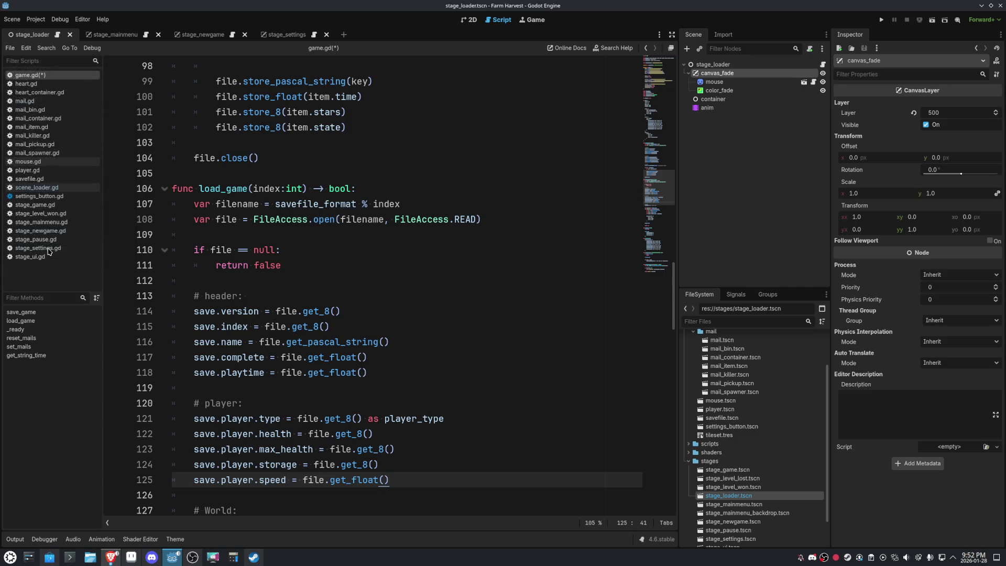
left_click(664, 66)
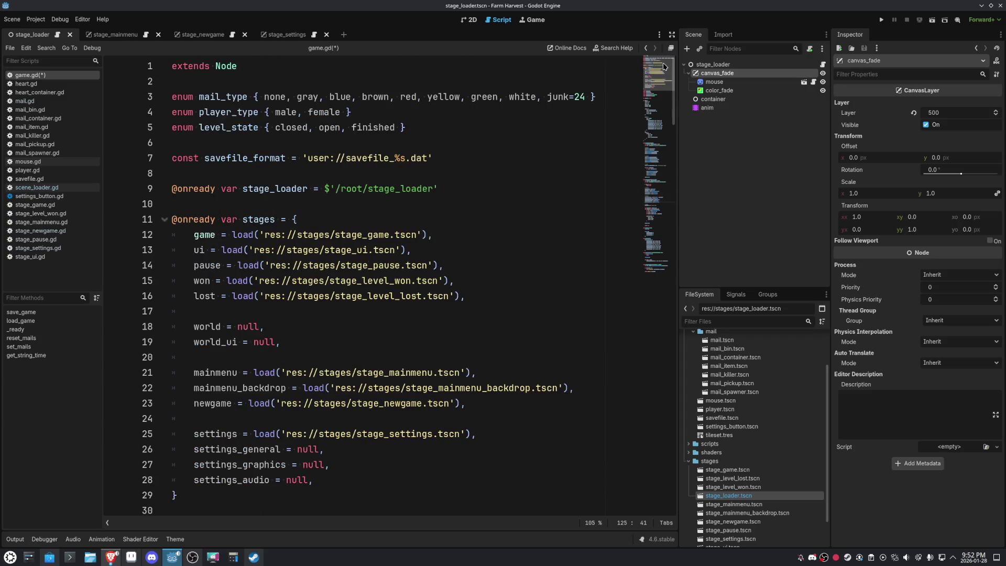
left_click(494, 129)
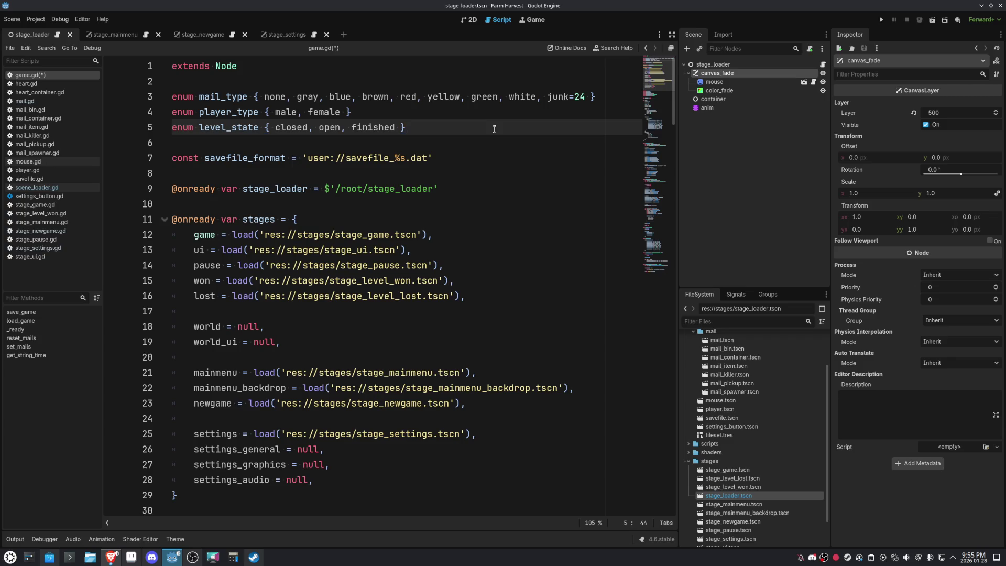
mouse_move(343, 297)
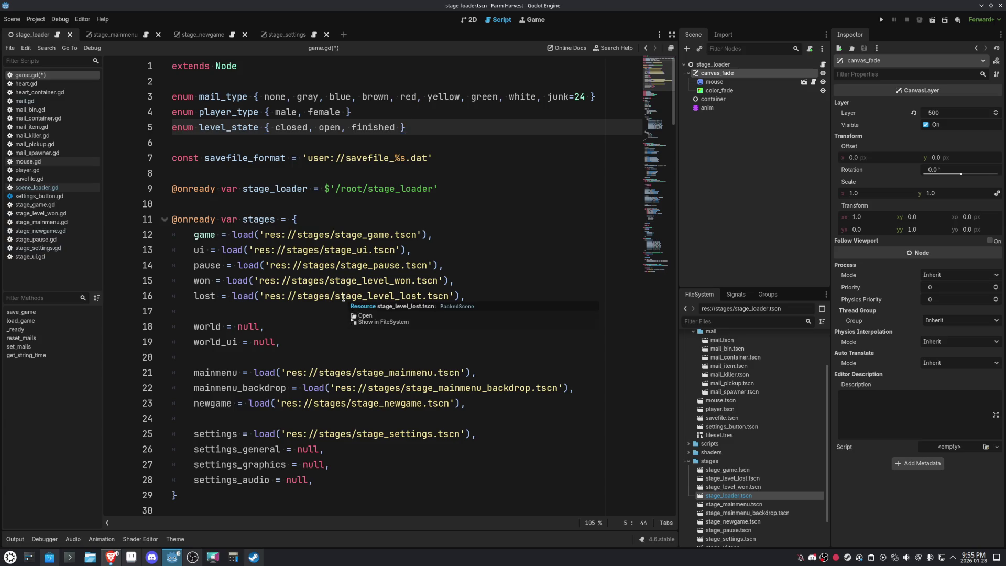
key("ctrl+s")
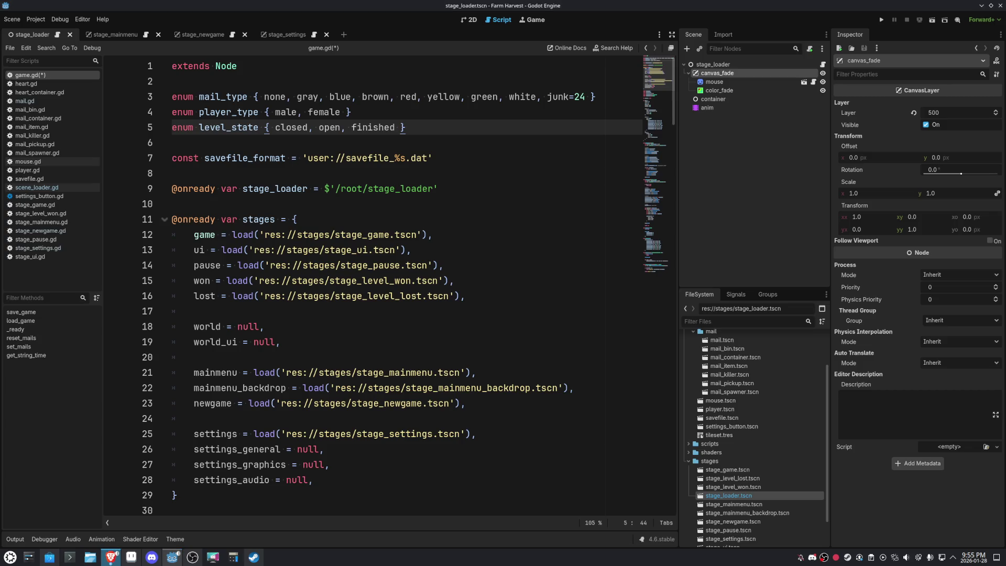